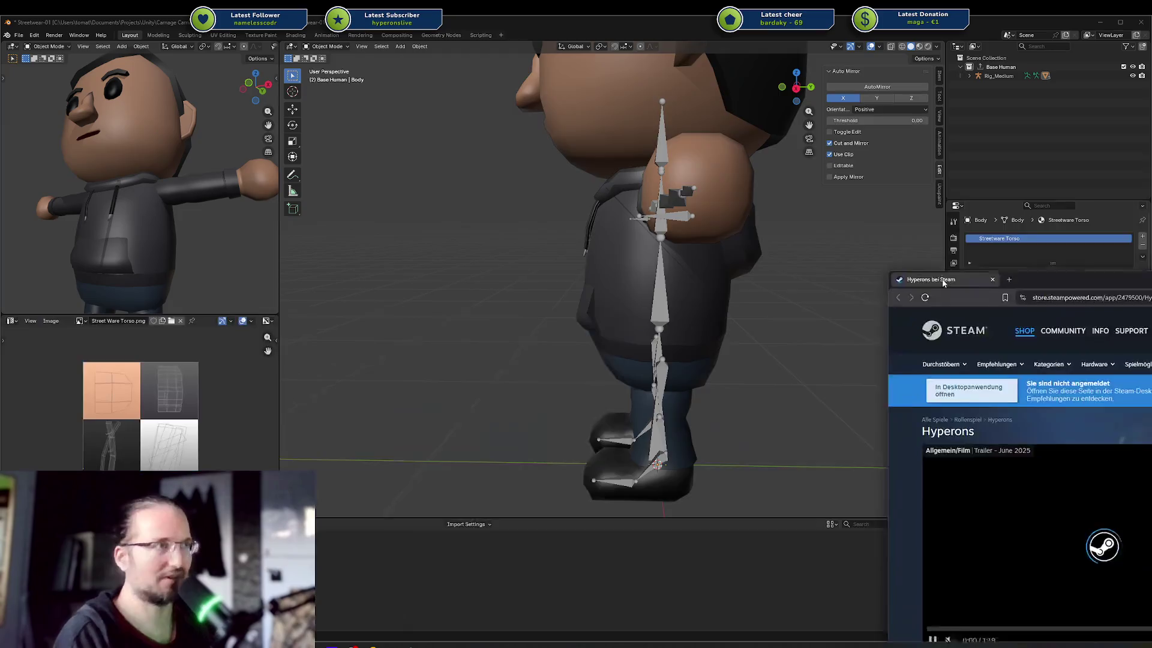
Move the Hyperons Steam store page window over the Blender workspace.
{"action": "mouse_move", "coordinate": [942, 267]}
{"action": "left_mouse_down"}
{"action": "mouse_move", "coordinate": [367, 97]}
{"action": "mouse_move", "coordinate": [195, 67]}
{"action": "left_mouse_up"}
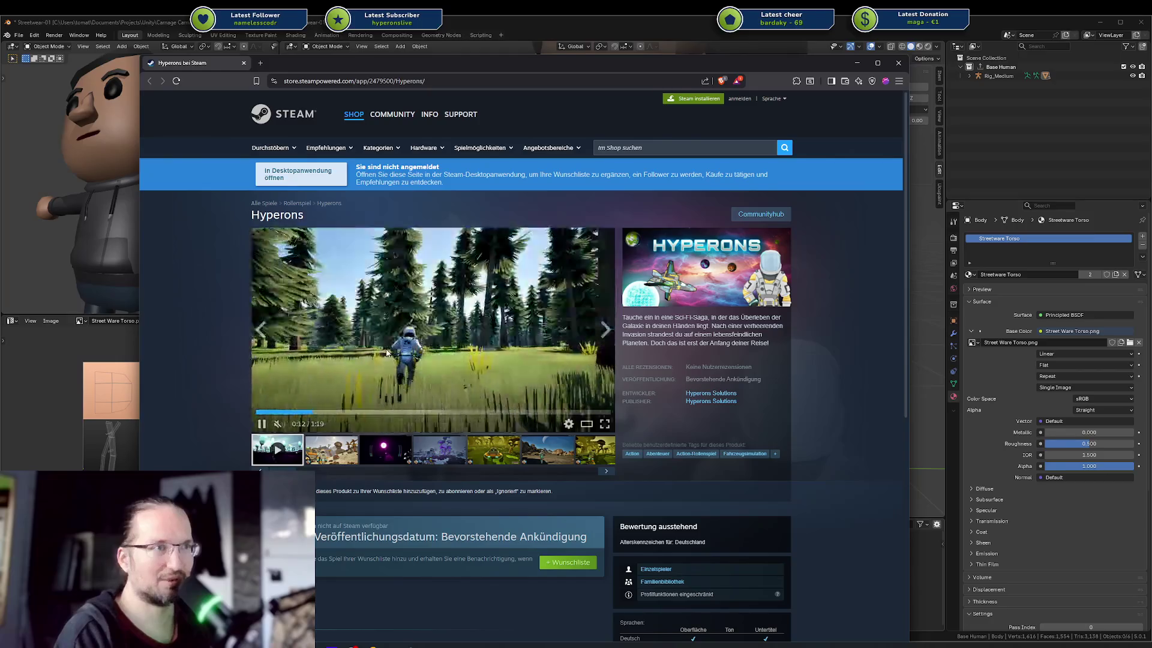
Browse the Hyperons screenshots: desert, purple space, mushrooms, astronaut, forest and teal tree.
{"action": "left_click", "coordinate": [336, 450]}
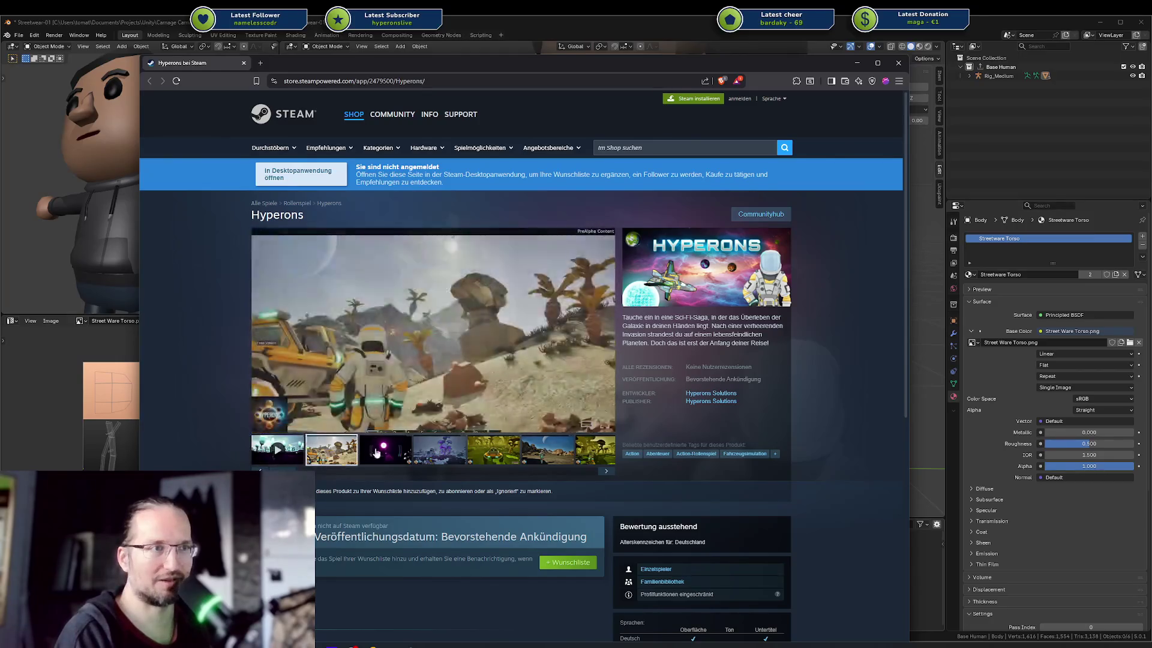
{"action": "left_click", "coordinate": [391, 449]}
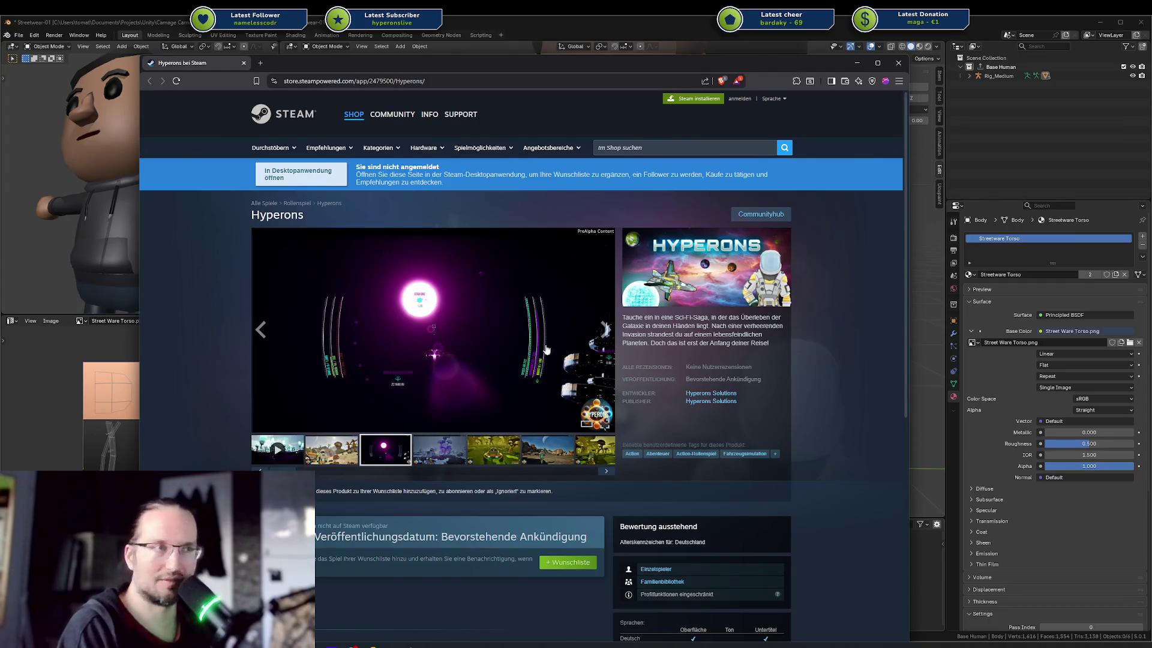
{"action": "left_click", "coordinate": [459, 451]}
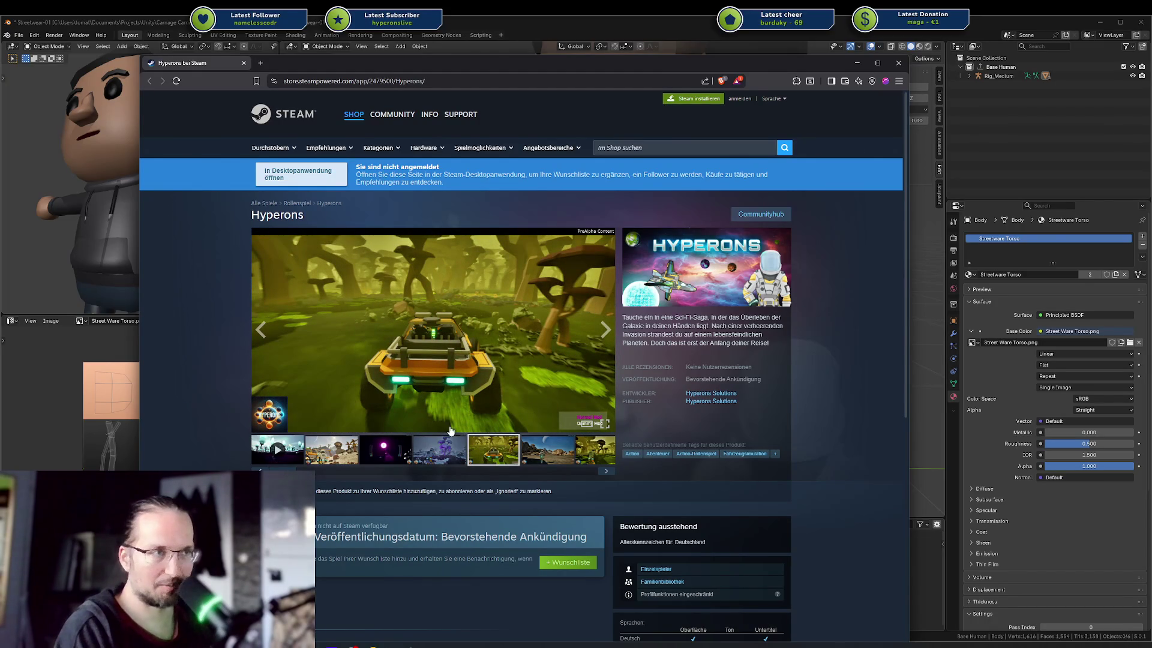
{"action": "left_click", "coordinate": [528, 454]}
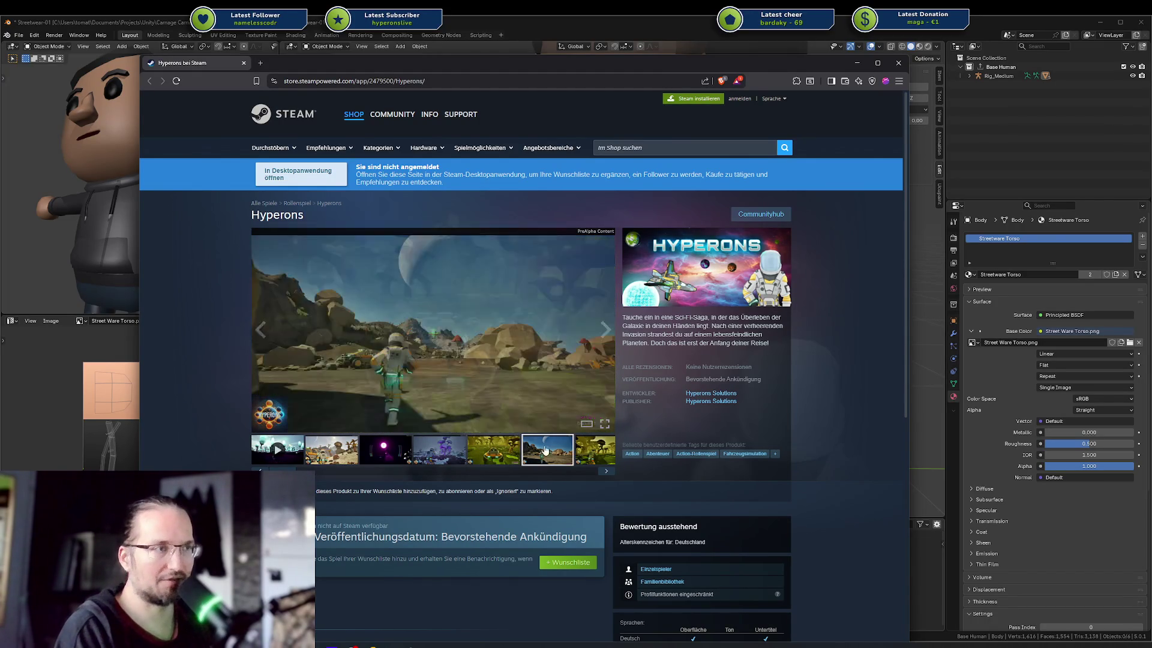
{"action": "left_click", "coordinate": [604, 472]}
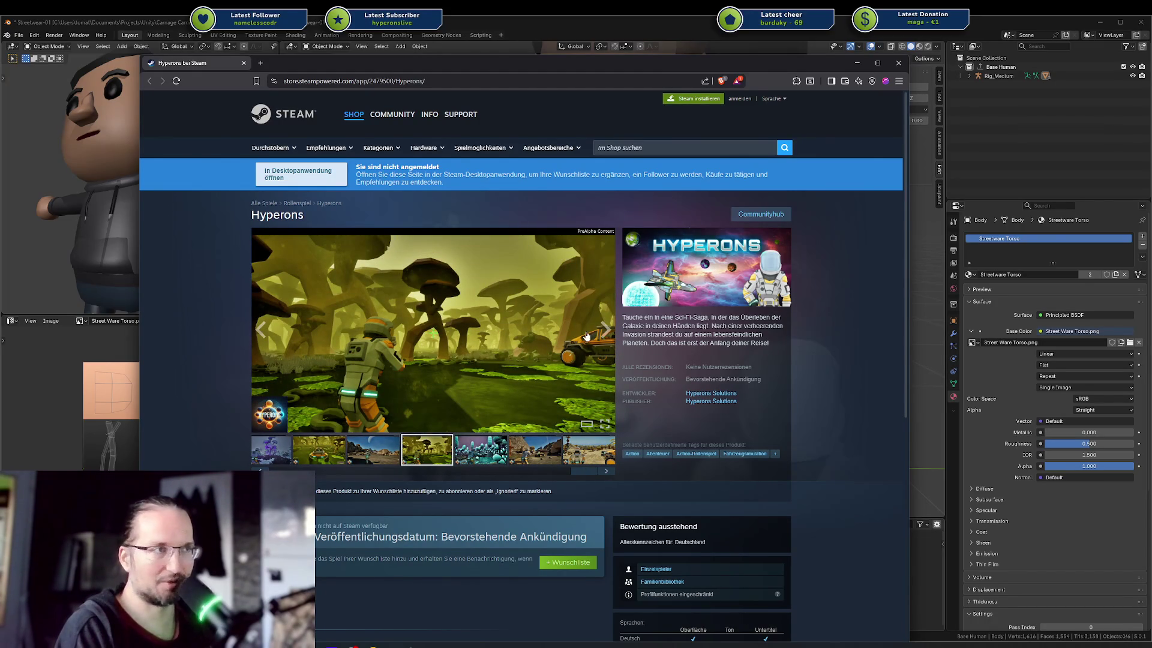
{"action": "left_click", "coordinate": [488, 454]}
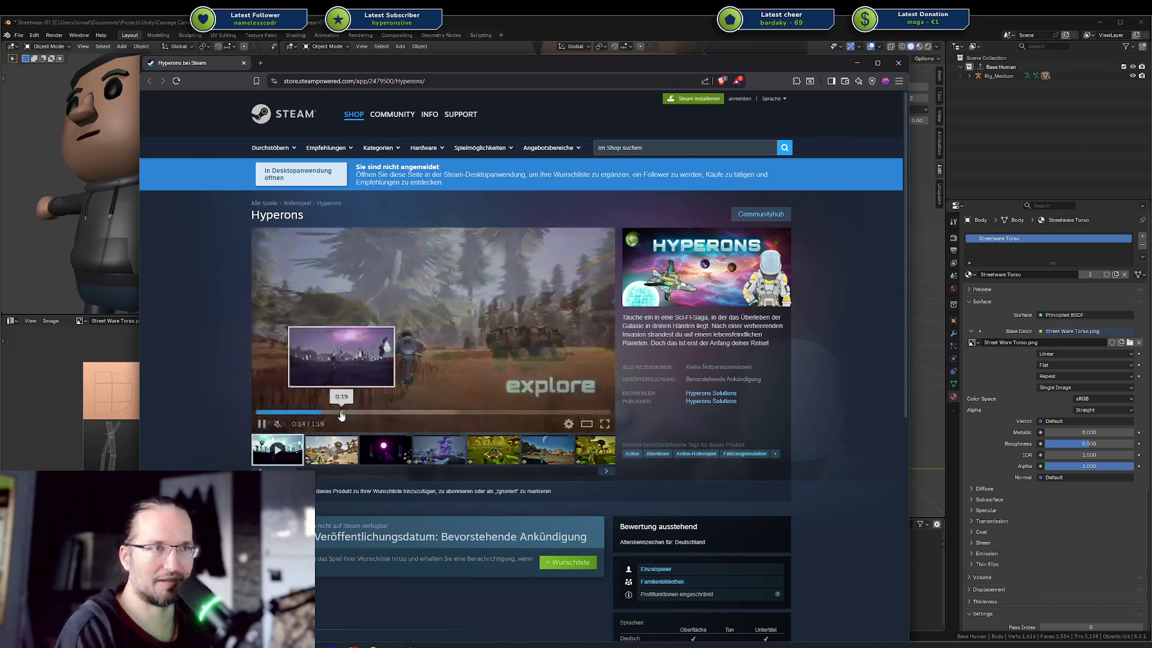
Skim the trailer ahead to 0:49, then close the store page.
{"action": "left_click_drag", "start_coordinate": [342, 415], "coordinate": [427, 415]}
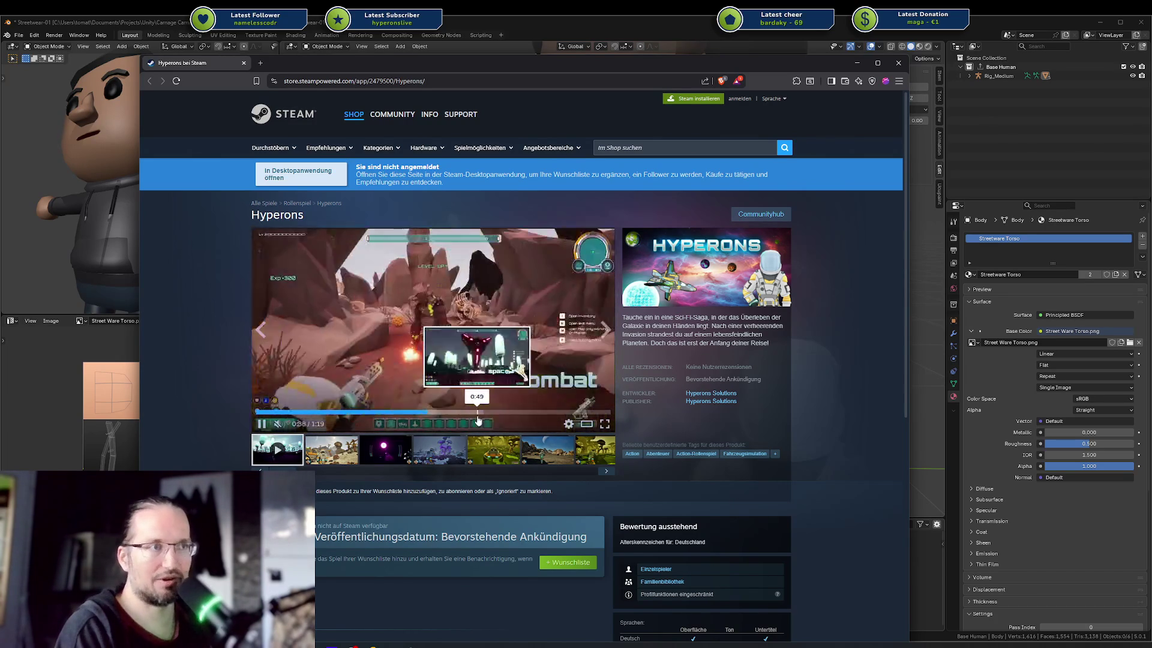
{"action": "left_click", "coordinate": [477, 419]}
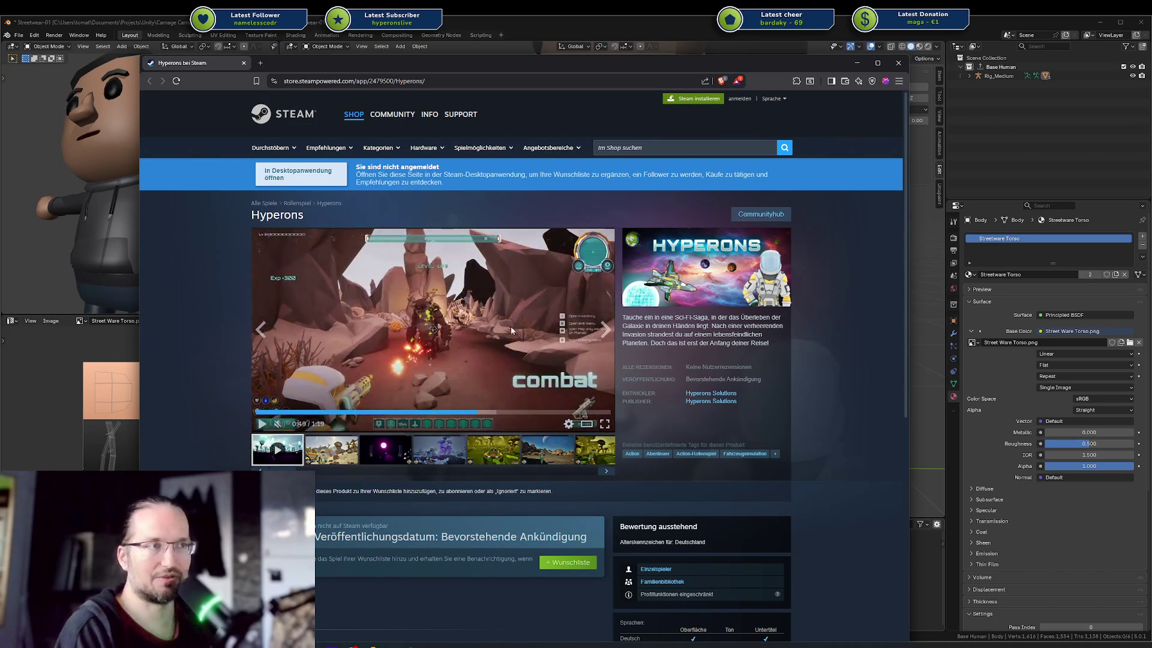
{"action": "middle_click", "coordinate": [183, 66]}
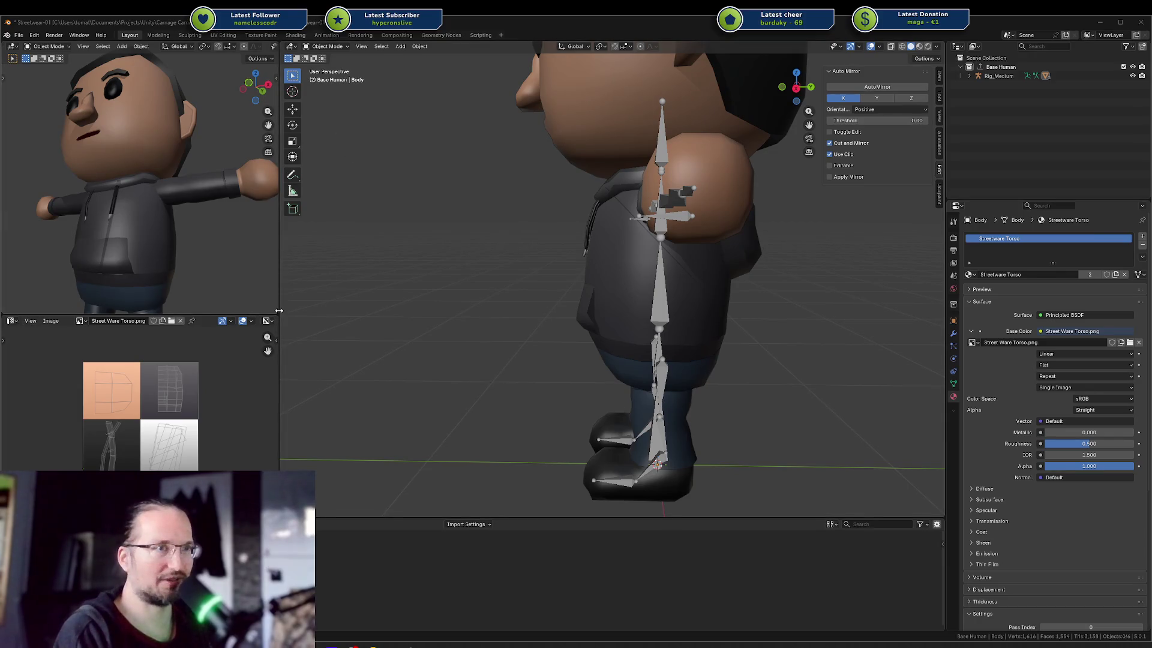
Orbit Blender's view to the character's near-front, then bring the Unity editor over it.
{"action": "middle_click_drag", "start_coordinate": [420, 276], "coordinate": [515, 280]}
{"action": "scroll", "coordinate": [535, 264], "scroll_direction": "down", "scroll_amount": 6}
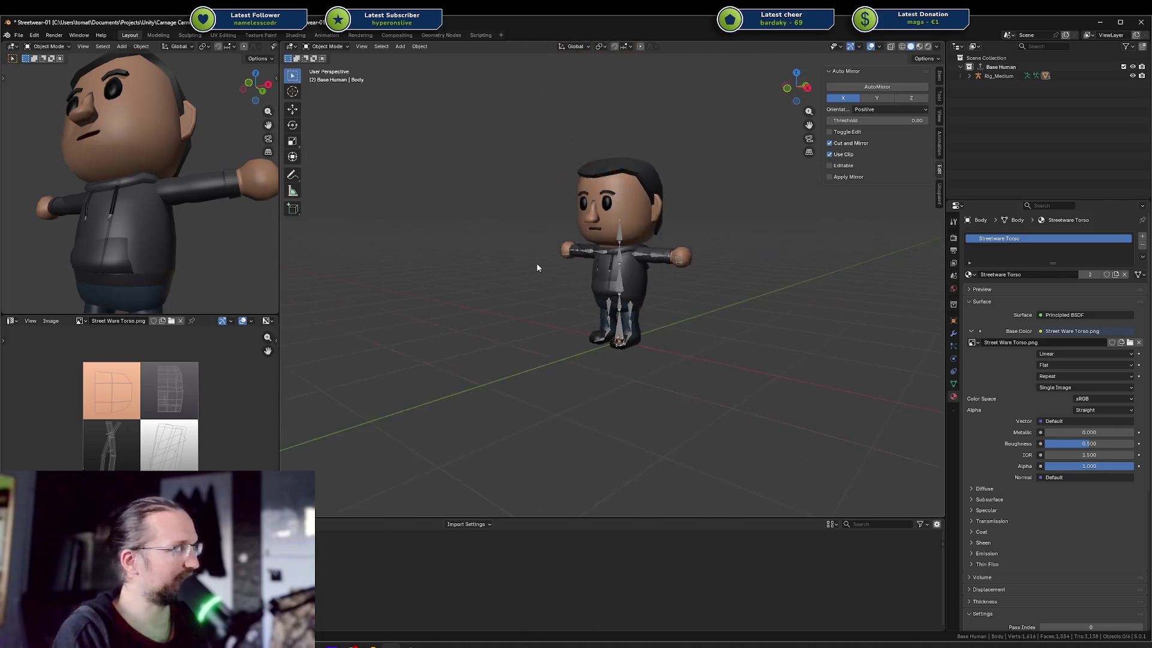
{"action": "scroll", "coordinate": [536, 268], "scroll_direction": "up", "scroll_amount": 3}
{"action": "mouse_move", "coordinate": [554, 255]}
{"action": "middle_mouse_down"}
{"action": "mouse_move", "coordinate": [565, 242]}
{"action": "mouse_move", "coordinate": [510, 289]}
{"action": "middle_mouse_up"}
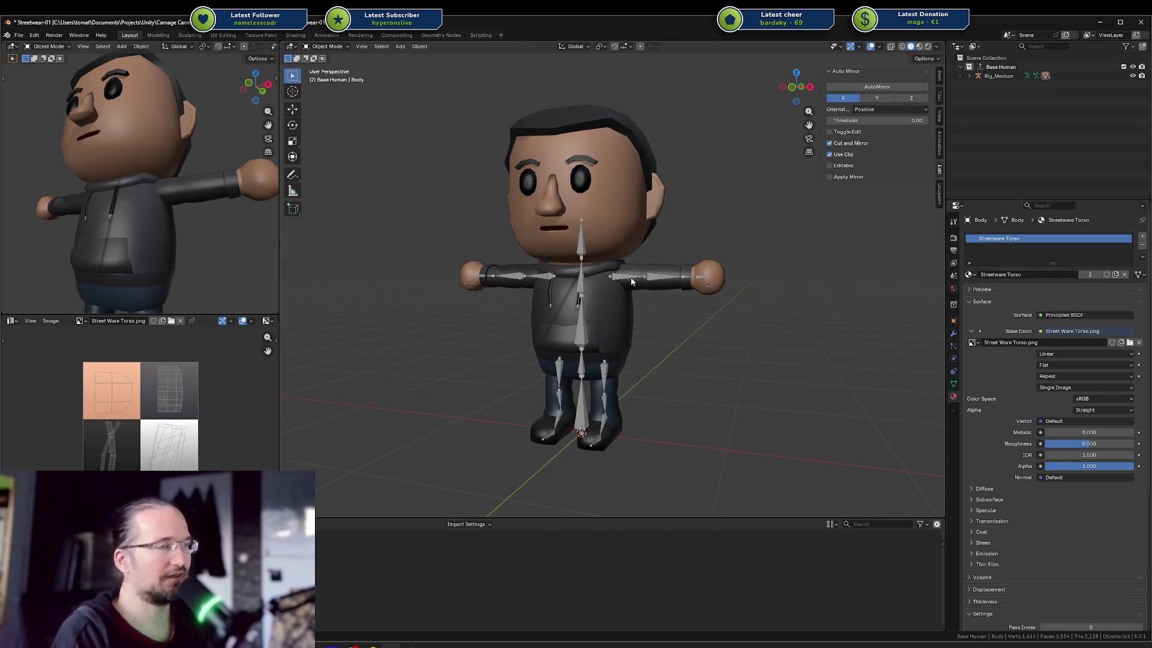
{"action": "mouse_move", "coordinate": [1151, 160]}
{"action": "left_mouse_down"}
{"action": "mouse_move", "coordinate": [76, 132]}
{"action": "mouse_move", "coordinate": [420, 1]}
{"action": "left_mouse_up"}
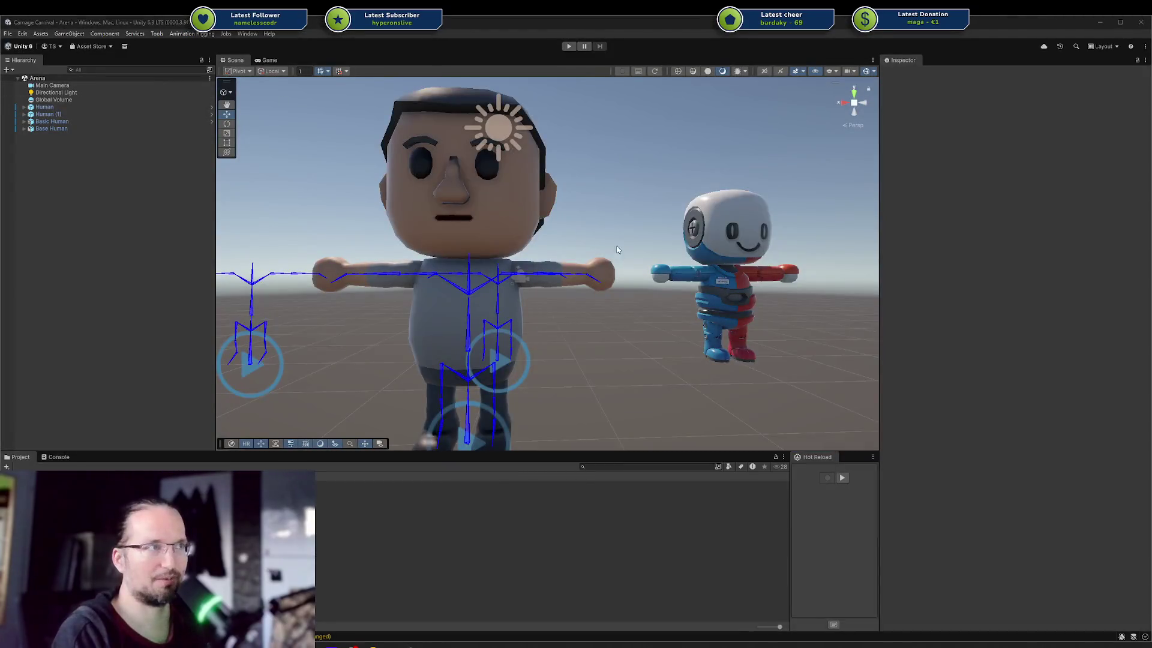
Frame the characters in a three-quarter Scene view and select the Base Human object.
{"action": "key", "text": "s"}
{"action": "mouse_move", "coordinate": [617, 250]}
{"action": "right_mouse_down"}
{"action": "mouse_move", "coordinate": [606, 232]}
{"action": "mouse_move", "coordinate": [547, 242]}
{"action": "right_mouse_up"}
{"action": "right_click_drag", "start_coordinate": [581, 177], "coordinate": [565, 190]}
{"action": "key", "text": "w"}
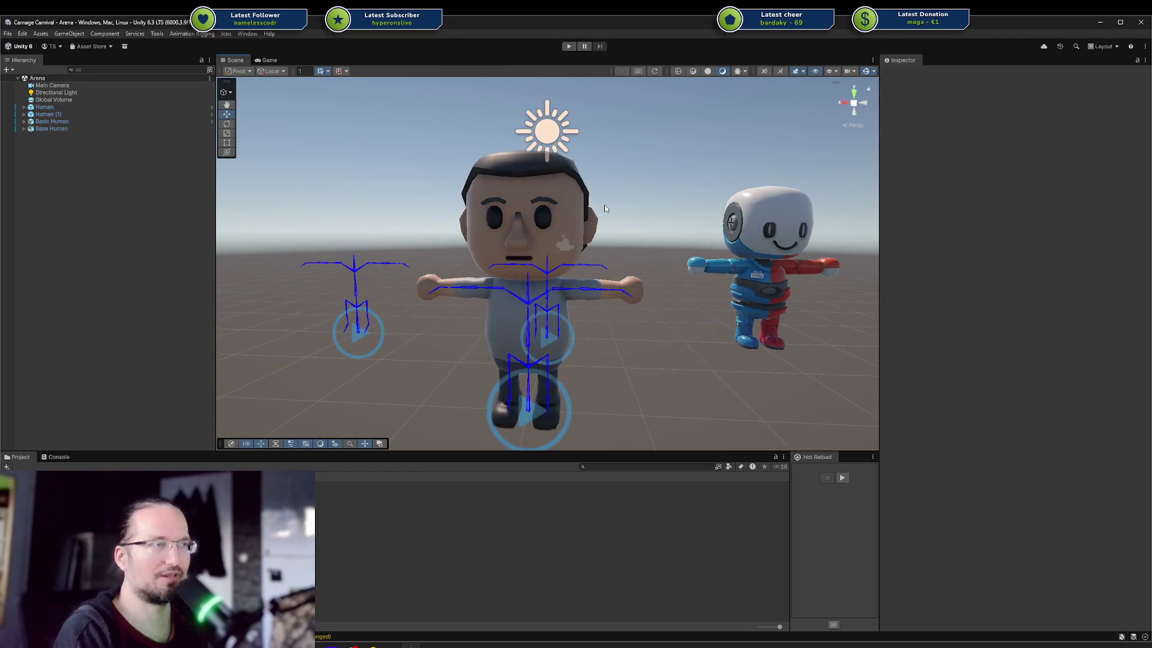
{"action": "left_click_drag", "start_coordinate": [604, 209], "coordinate": [500, 217], "text": "alt"}
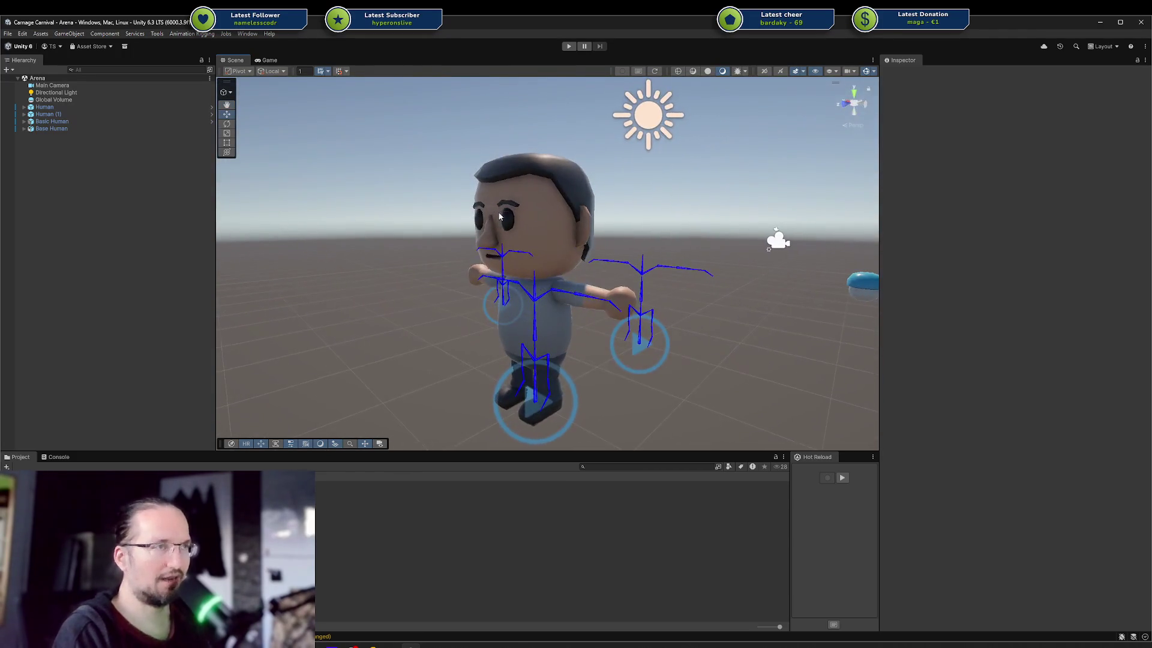
{"action": "left_click", "coordinate": [53, 129]}
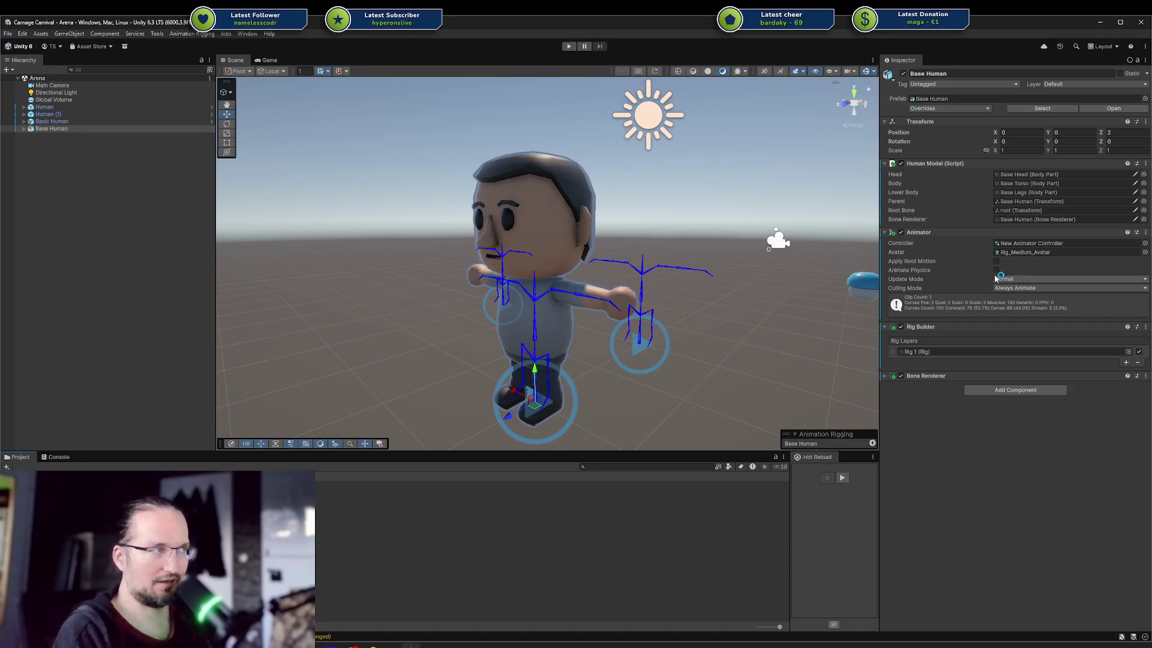
Clear the Head, Body and Lower Body parts from the Human Model.
{"action": "left_click", "coordinate": [1025, 174]}
{"action": "key", "text": "Delete"}
{"action": "left_click", "coordinate": [1021, 183]}
{"action": "key", "text": "Delete"}
{"action": "left_click", "coordinate": [1022, 192]}
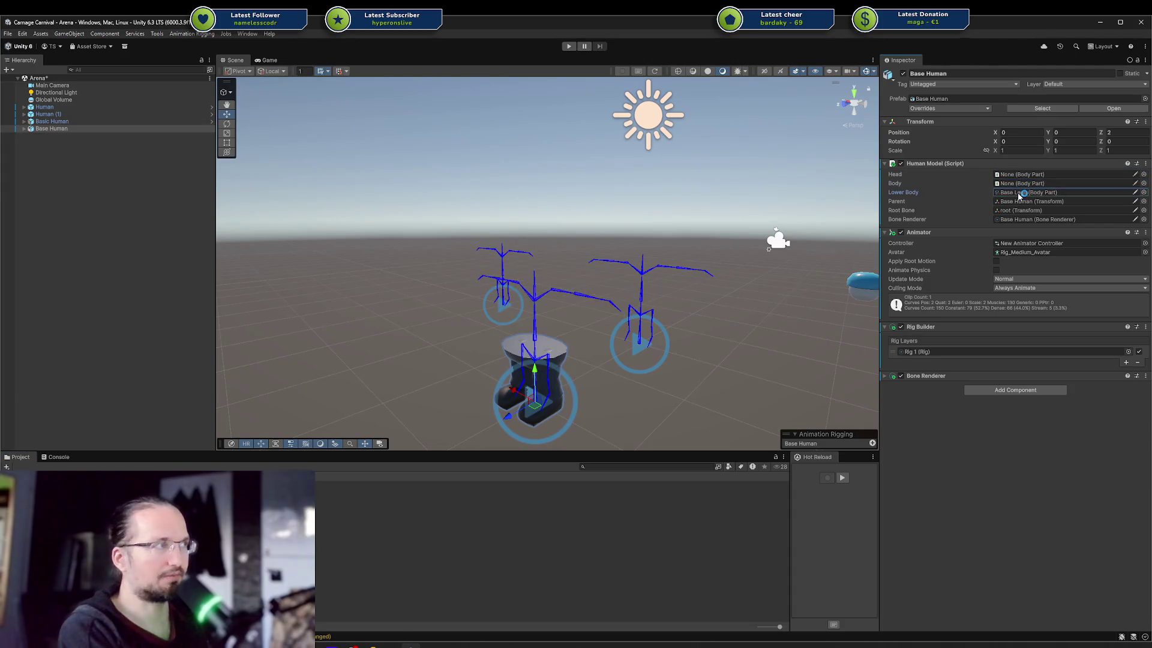
{"action": "key", "text": "Delete"}
Restore the Base Head, Base Legs and Base Torso, then start Play mode.
{"action": "left_click_drag", "start_coordinate": [1020, 192], "coordinate": [1025, 174]}
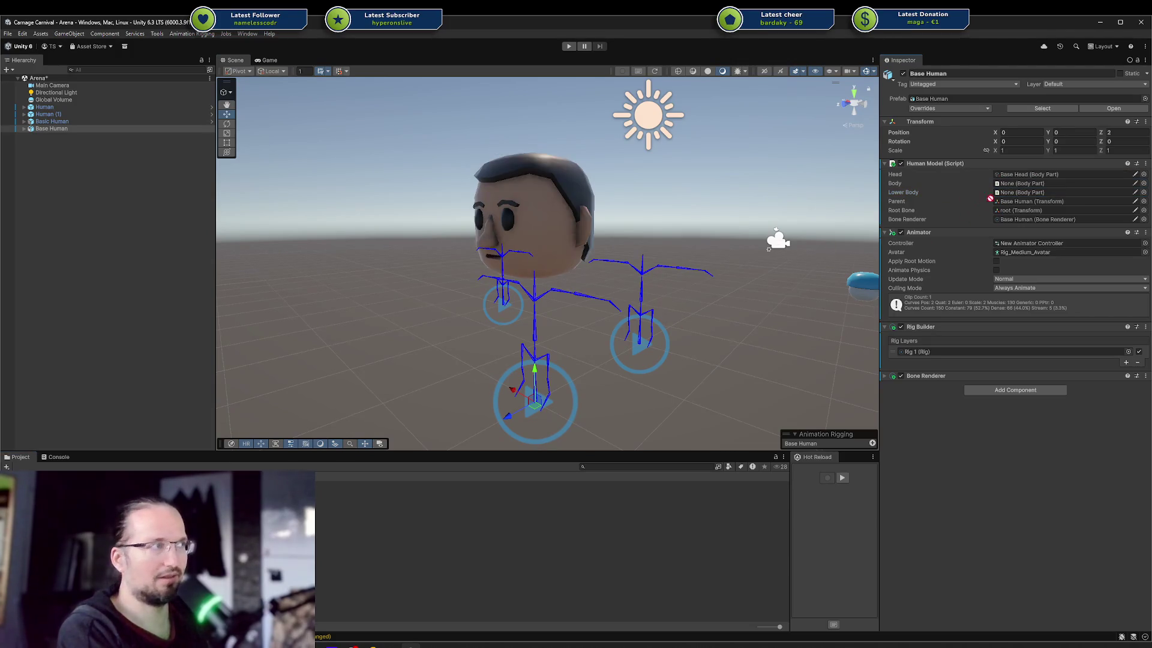
{"action": "key", "text": "ctrl+z"}
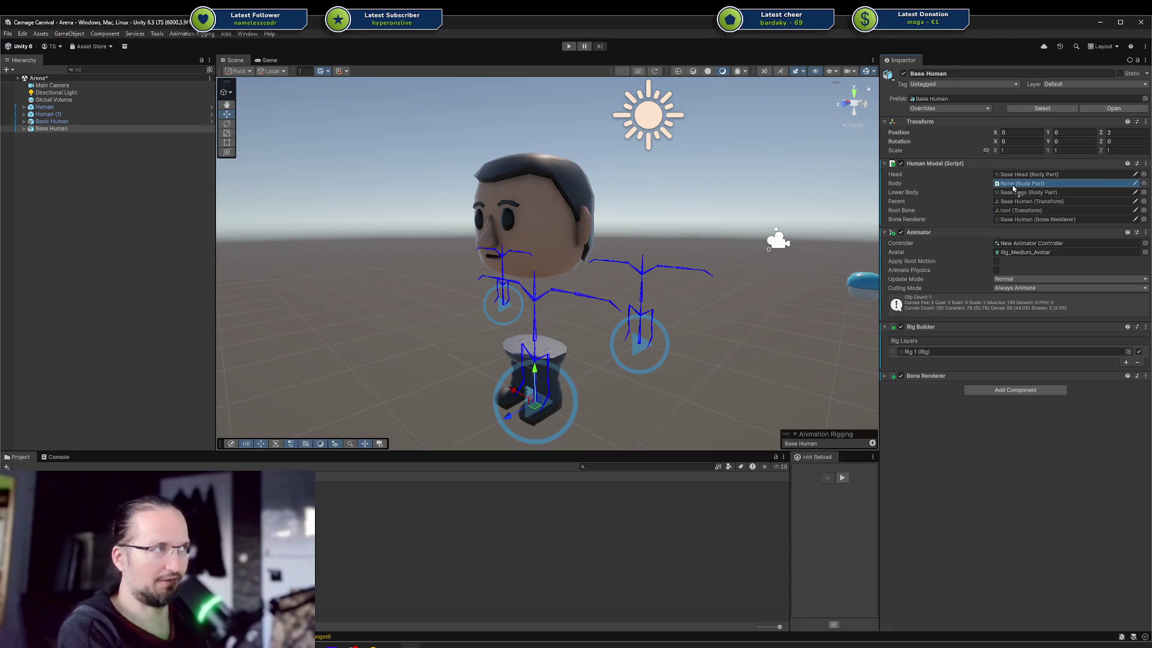
{"action": "key", "text": "ctrl+z"}
{"action": "key", "text": "ctrl+z"}
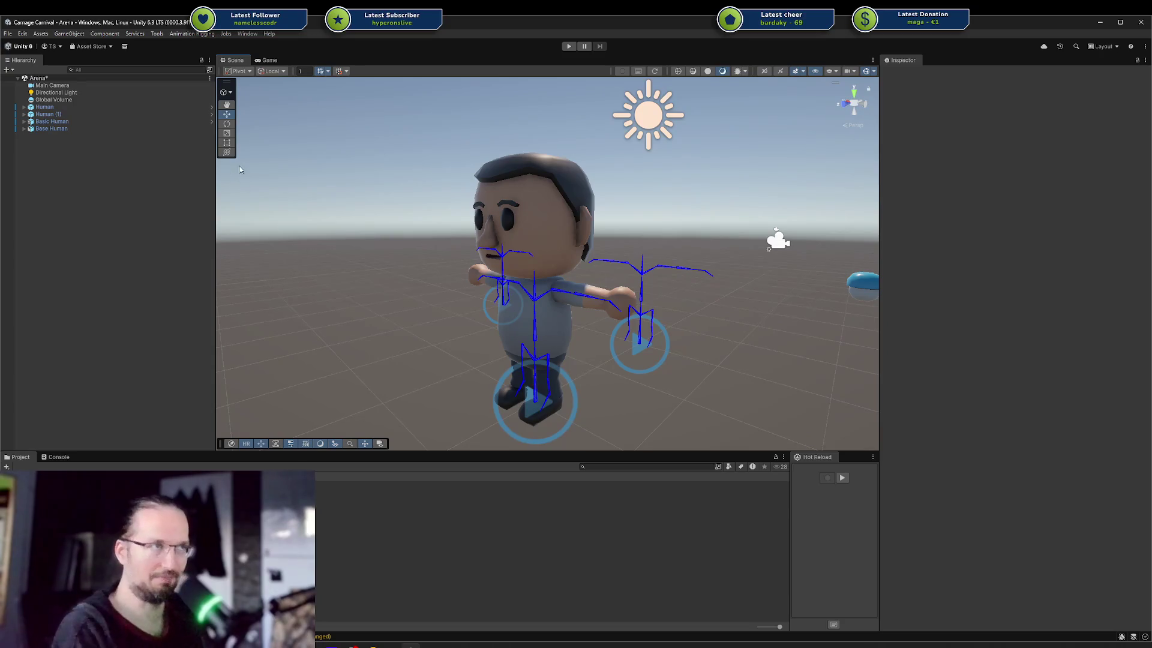
{"action": "left_click", "coordinate": [569, 46]}
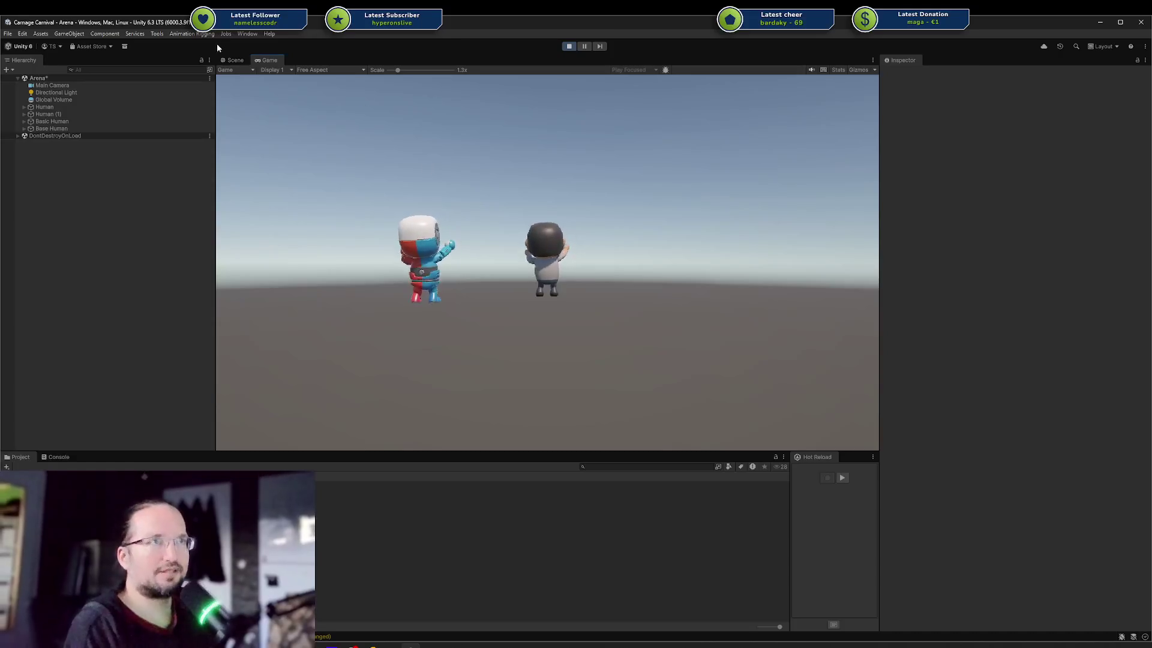
While the game runs, select the Human object and spawn the Ranger hero on it.
{"action": "left_click", "coordinate": [235, 60]}
{"action": "left_click_drag", "start_coordinate": [293, 88], "coordinate": [215, 136], "text": "alt"}
{"action": "left_click", "coordinate": [85, 108]}
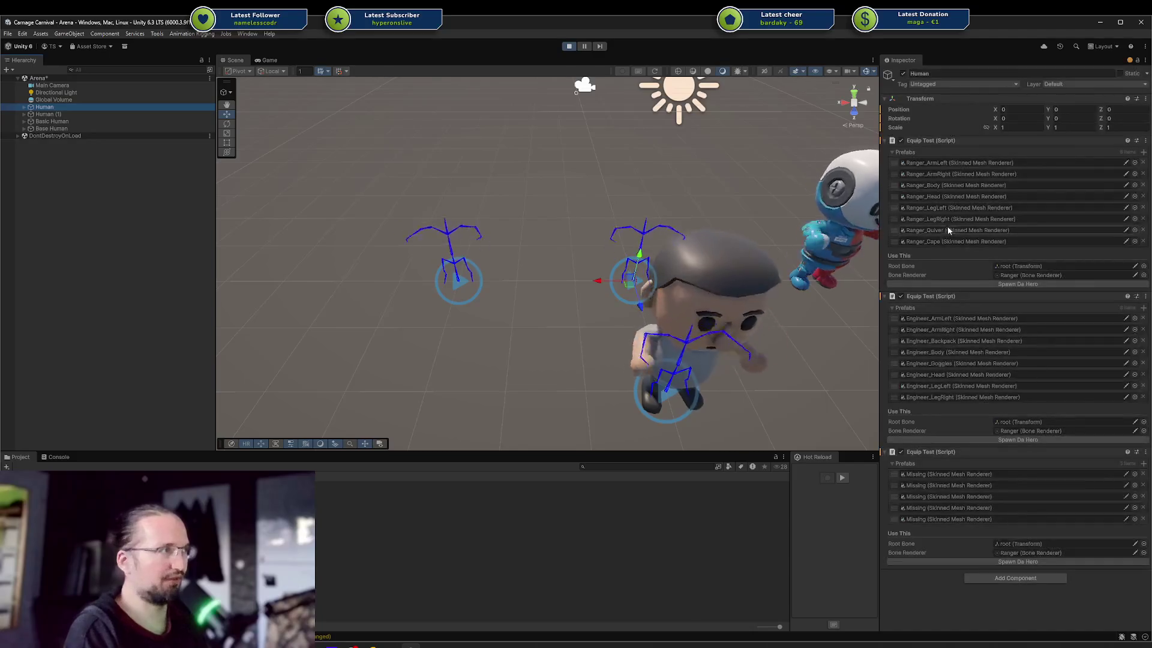
{"action": "left_click", "coordinate": [981, 282]}
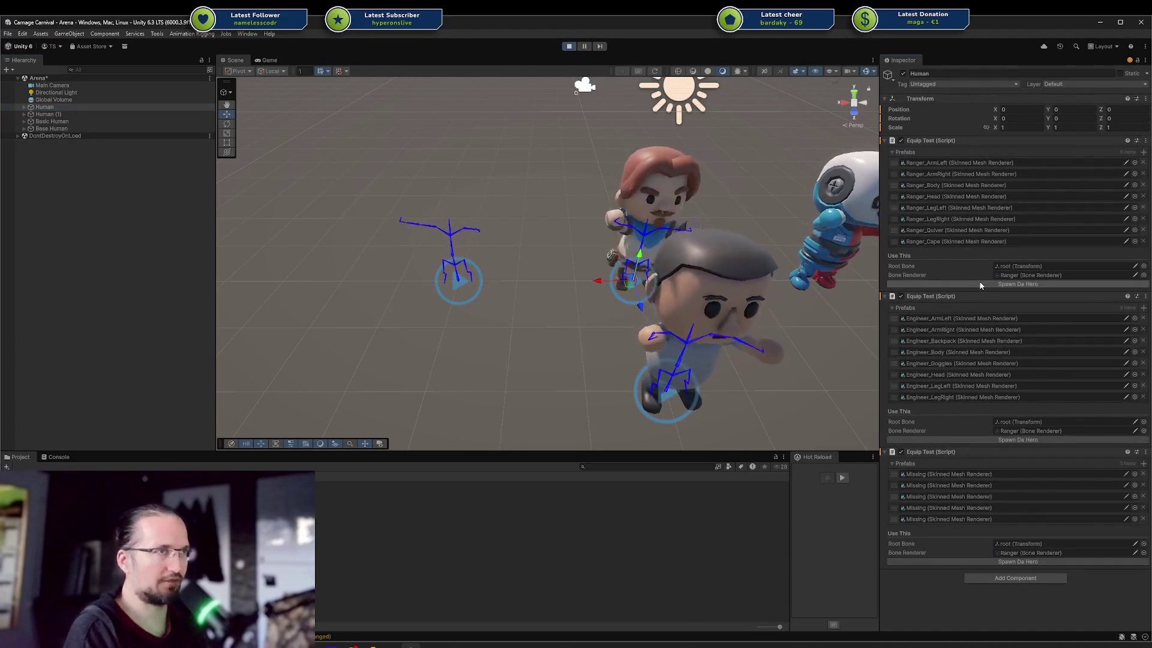
Select the Human (1) skeleton and spawn a dwarf hero on it.
{"action": "mouse_move", "coordinate": [682, 250]}
{"action": "left_mouse_down", "text": "alt"}
{"action": "mouse_move", "coordinate": [660, 182]}
{"action": "mouse_move", "coordinate": [453, 306]}
{"action": "mouse_move", "coordinate": [613, 237]}
{"action": "left_mouse_up", "text": "alt"}
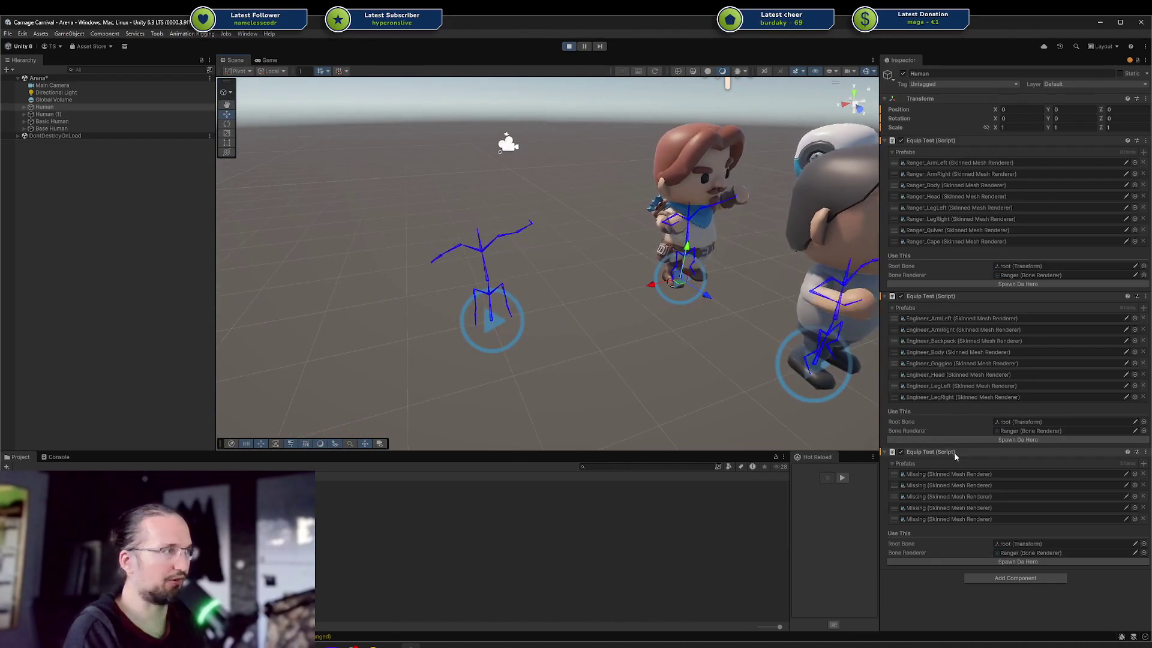
{"action": "left_click", "coordinate": [48, 114]}
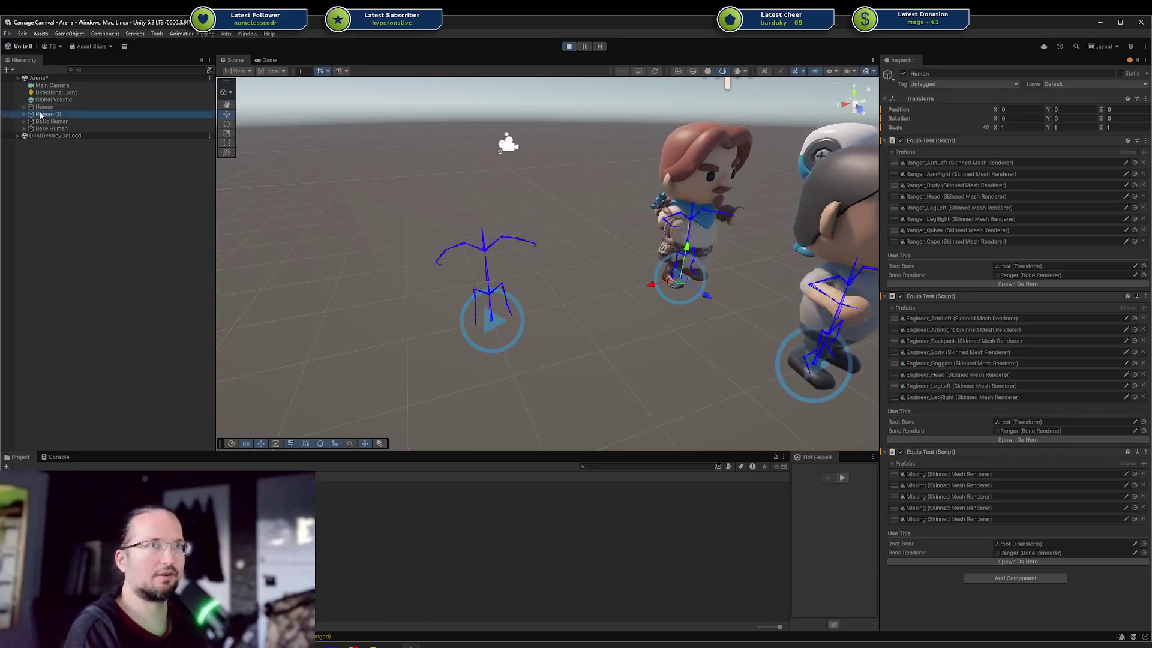
{"action": "left_click", "coordinate": [962, 440]}
{"action": "mouse_move", "coordinate": [588, 355]}
{"action": "left_mouse_down", "text": "alt"}
{"action": "mouse_move", "coordinate": [539, 283]}
{"action": "mouse_move", "coordinate": [624, 259]}
{"action": "mouse_move", "coordinate": [591, 264]}
{"action": "left_mouse_up", "text": "alt"}
Inspect the spawned characters' heads, then stop the running game.
{"action": "left_click", "coordinate": [369, 246]}
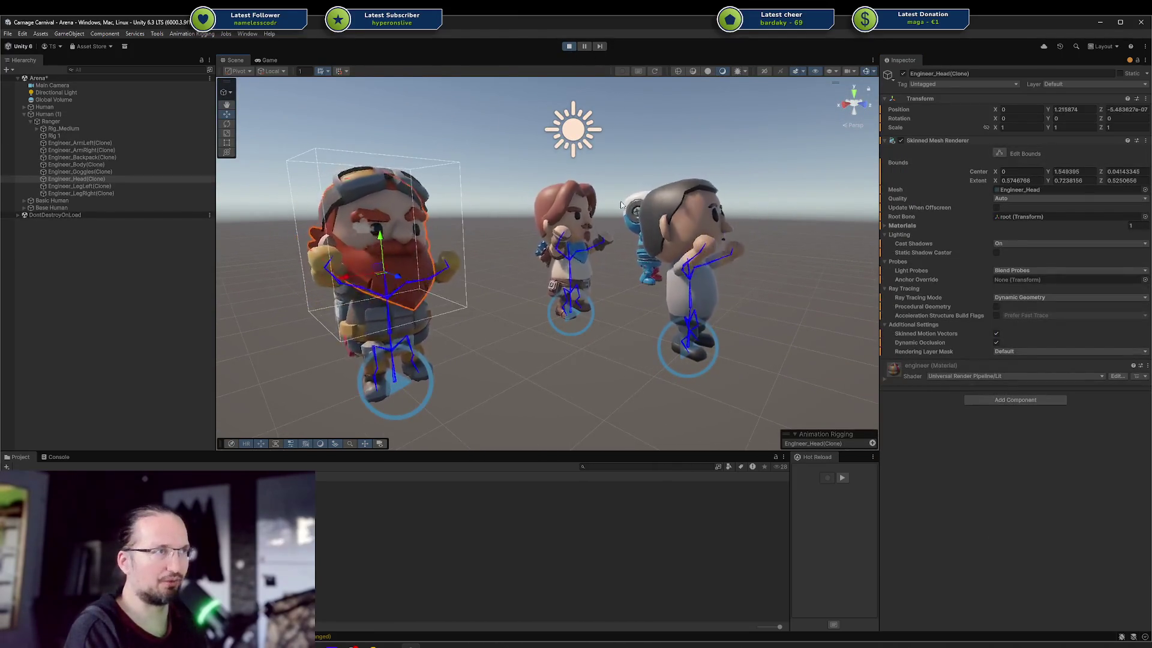
{"action": "left_click", "coordinate": [572, 210]}
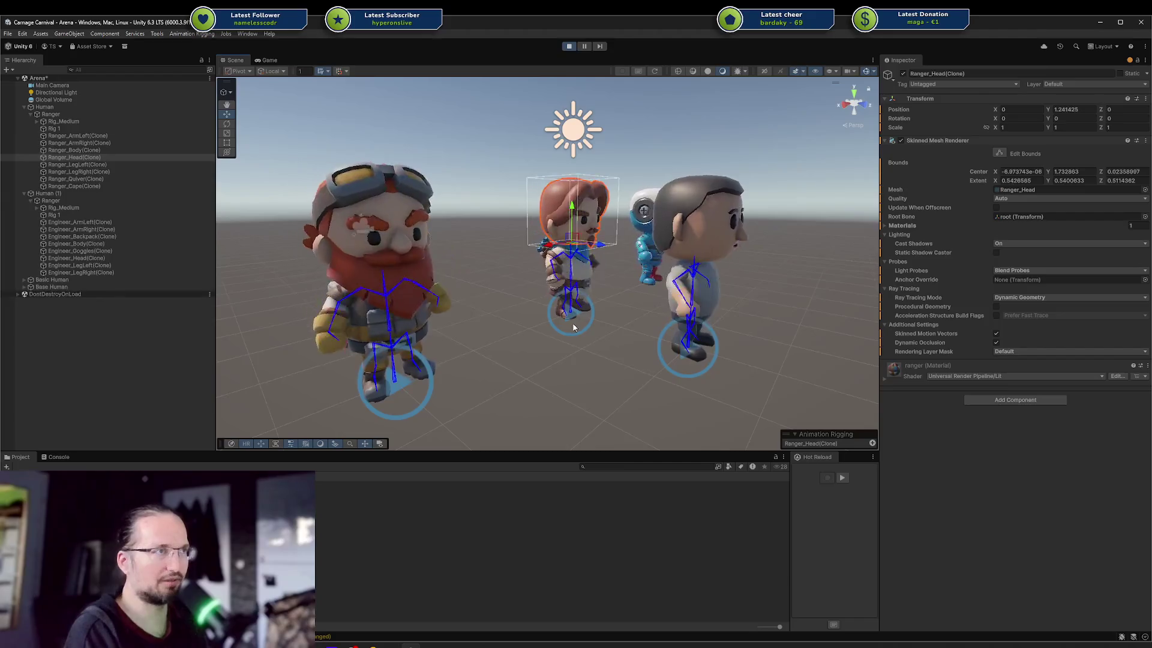
{"action": "left_click", "coordinate": [570, 48]}
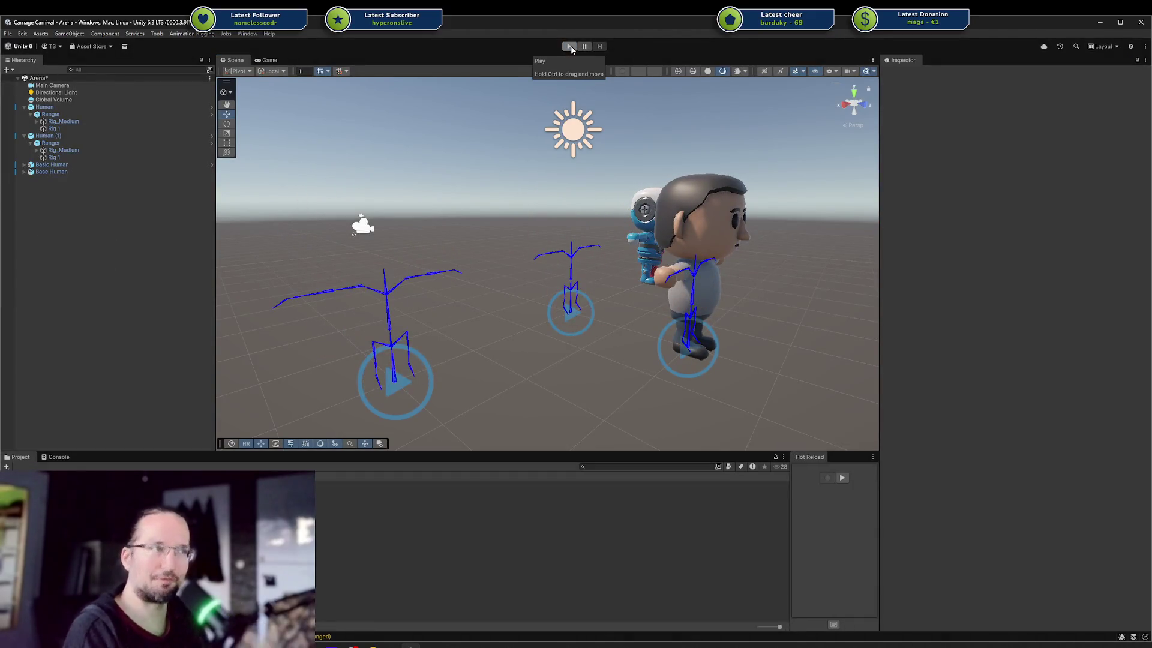
View the base human at eye level in Unity, then switch to Blender's near-front view.
{"action": "left_click_drag", "start_coordinate": [689, 252], "coordinate": [615, 236], "text": "alt"}
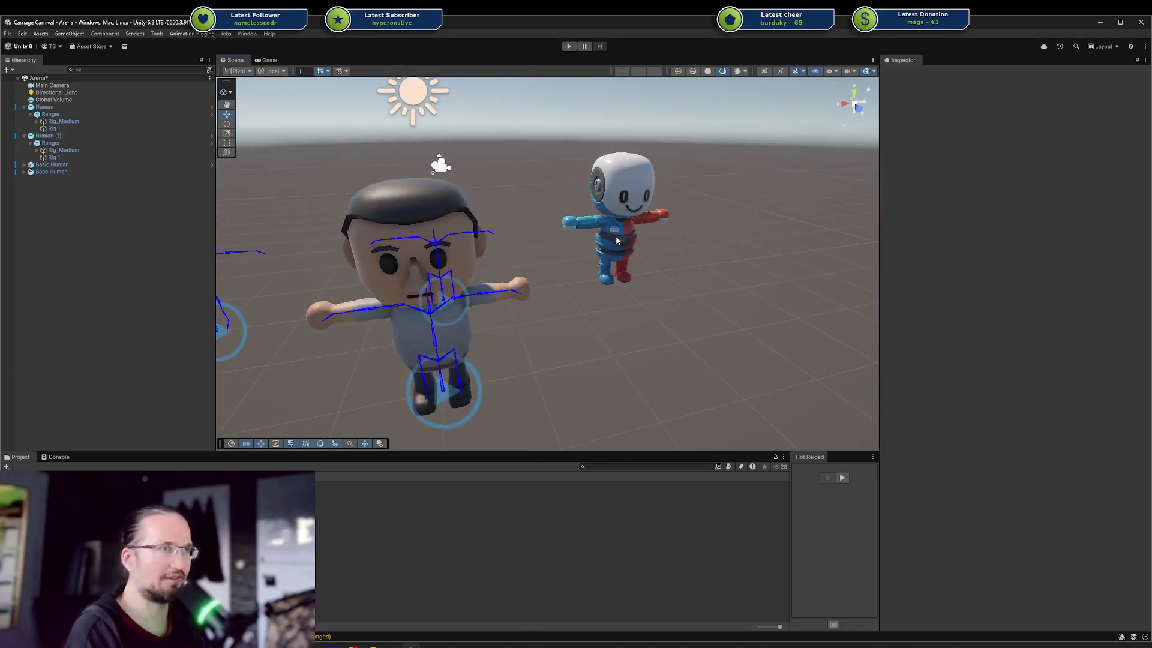
{"action": "mouse_move", "coordinate": [585, 364]}
{"action": "left_mouse_down", "text": "alt"}
{"action": "mouse_move", "coordinate": [578, 316]}
{"action": "mouse_move", "coordinate": [595, 263]}
{"action": "mouse_move", "coordinate": [409, 213]}
{"action": "mouse_move", "coordinate": [480, 219]}
{"action": "left_mouse_up", "text": "alt"}
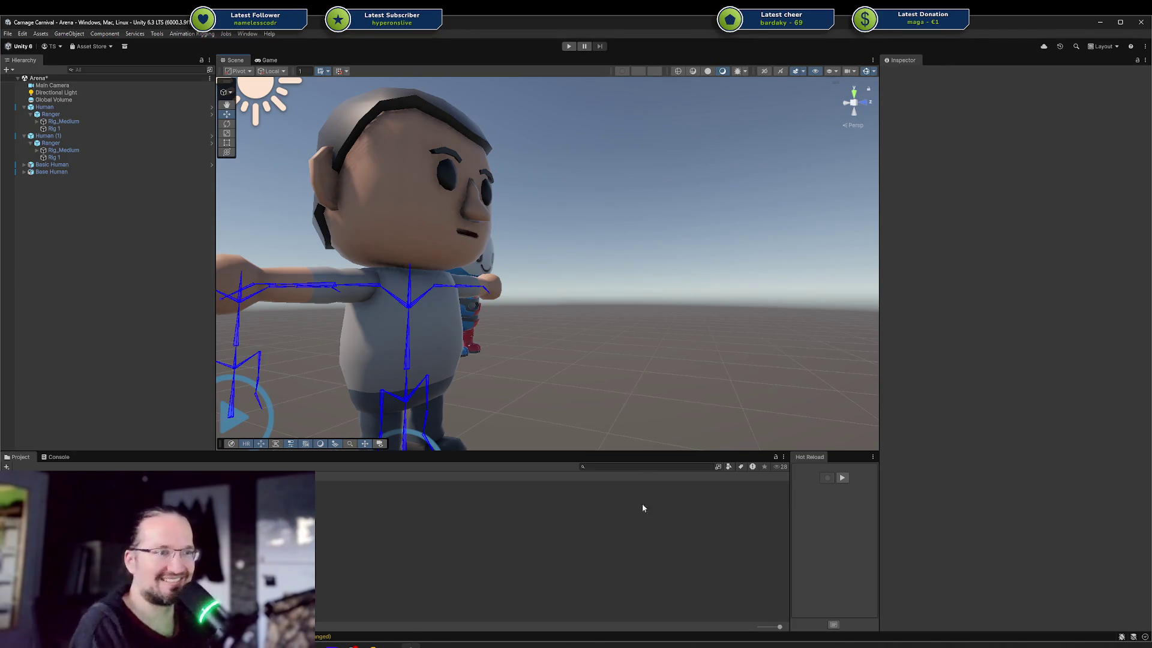
{"action": "left_click", "coordinate": [411, 639]}
{"action": "mouse_move", "coordinate": [663, 291]}
{"action": "middle_mouse_down"}
{"action": "mouse_move", "coordinate": [708, 268]}
{"action": "mouse_move", "coordinate": [729, 308]}
{"action": "mouse_move", "coordinate": [661, 299]}
{"action": "mouse_move", "coordinate": [669, 294]}
{"action": "middle_mouse_up"}
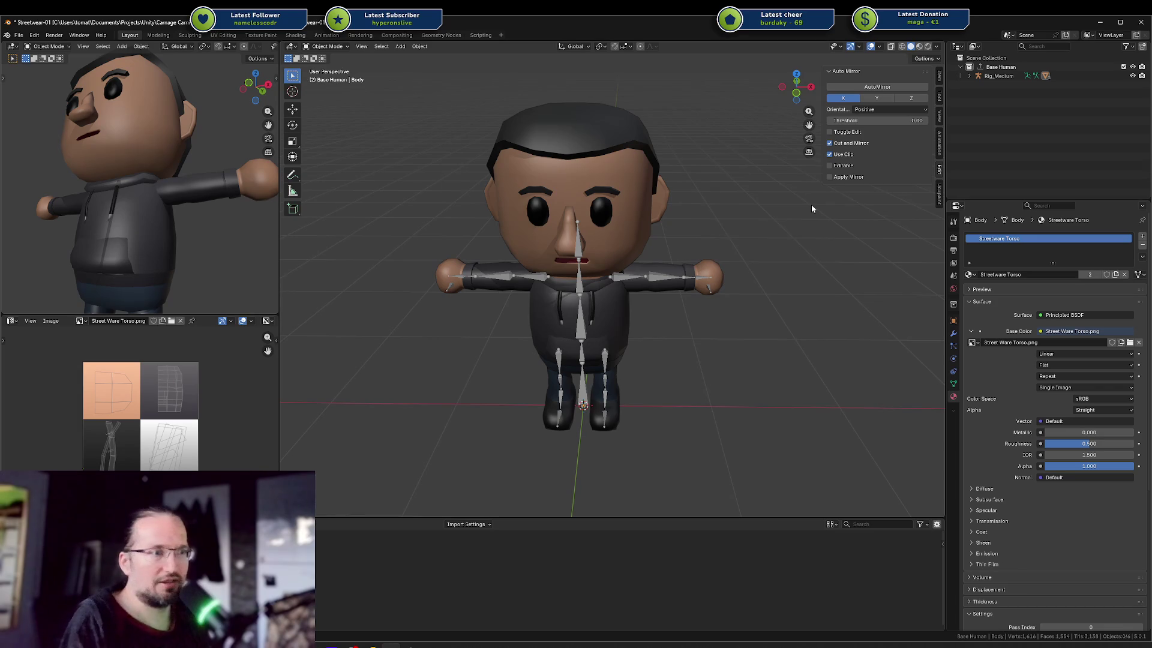
Turn the side viewport to face the character front-on and zoom the main viewport in.
{"action": "scroll", "coordinate": [669, 250], "scroll_direction": "down", "scroll_amount": 4}
{"action": "scroll", "coordinate": [153, 203], "scroll_direction": "down", "scroll_amount": 4}
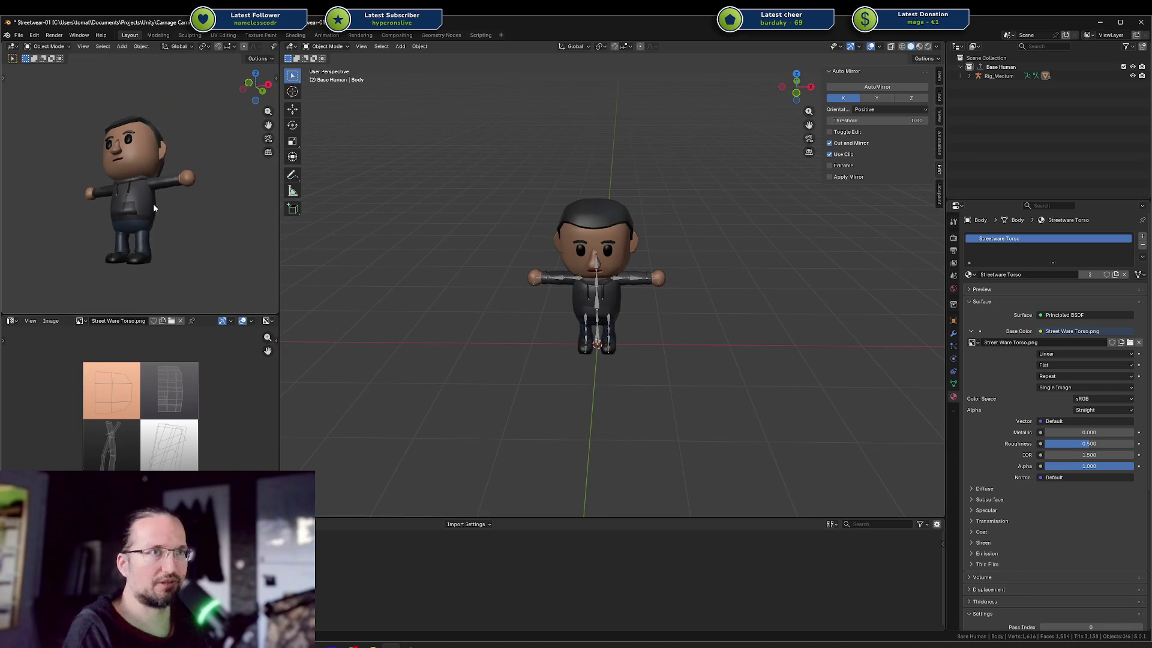
{"action": "mouse_move", "coordinate": [152, 203]}
{"action": "middle_mouse_down"}
{"action": "mouse_move", "coordinate": [150, 221]}
{"action": "mouse_move", "coordinate": [180, 224]}
{"action": "mouse_move", "coordinate": [162, 193]}
{"action": "mouse_move", "coordinate": [171, 211]}
{"action": "mouse_move", "coordinate": [147, 206]}
{"action": "middle_mouse_up"}
{"action": "scroll", "coordinate": [180, 224], "scroll_direction": "up", "scroll_amount": 4}
{"action": "scroll", "coordinate": [175, 222], "scroll_direction": "down", "scroll_amount": 4}
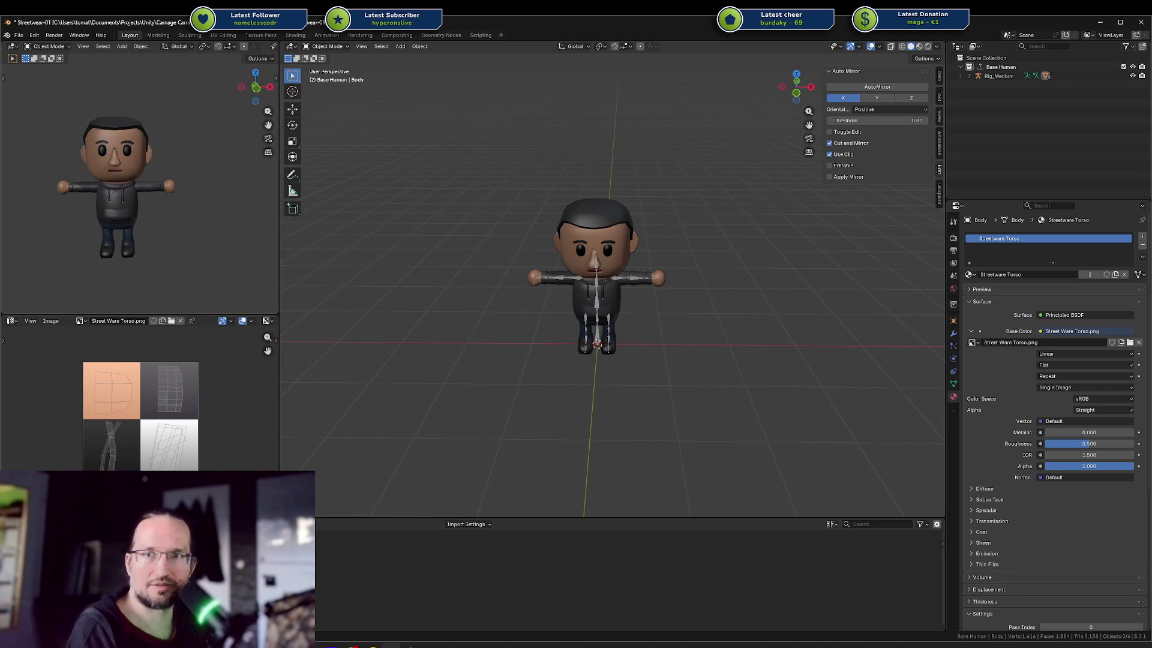
{"action": "scroll", "coordinate": [507, 275], "scroll_direction": "up", "scroll_amount": 5}
{"action": "middle_click_drag", "start_coordinate": [546, 409], "coordinate": [687, 400], "text": "shift"}
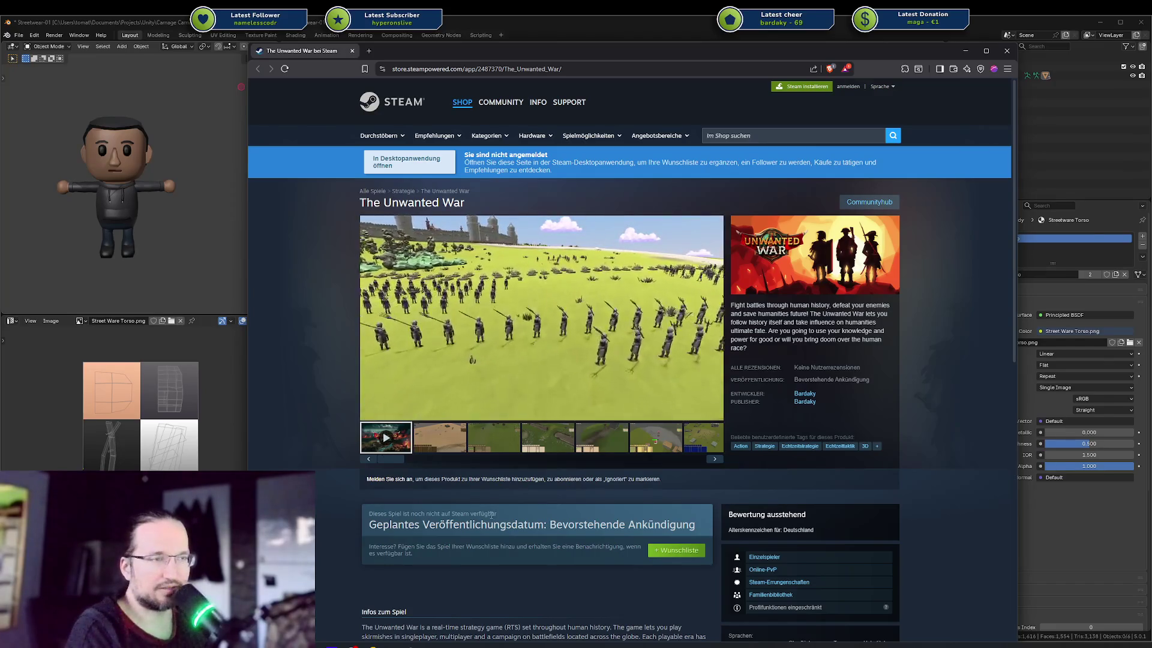
{"action": "scroll", "coordinate": [458, 505], "scroll_direction": "down", "scroll_amount": 2}
{"action": "scroll", "coordinate": [347, 467], "scroll_direction": "up", "scroll_amount": 1}
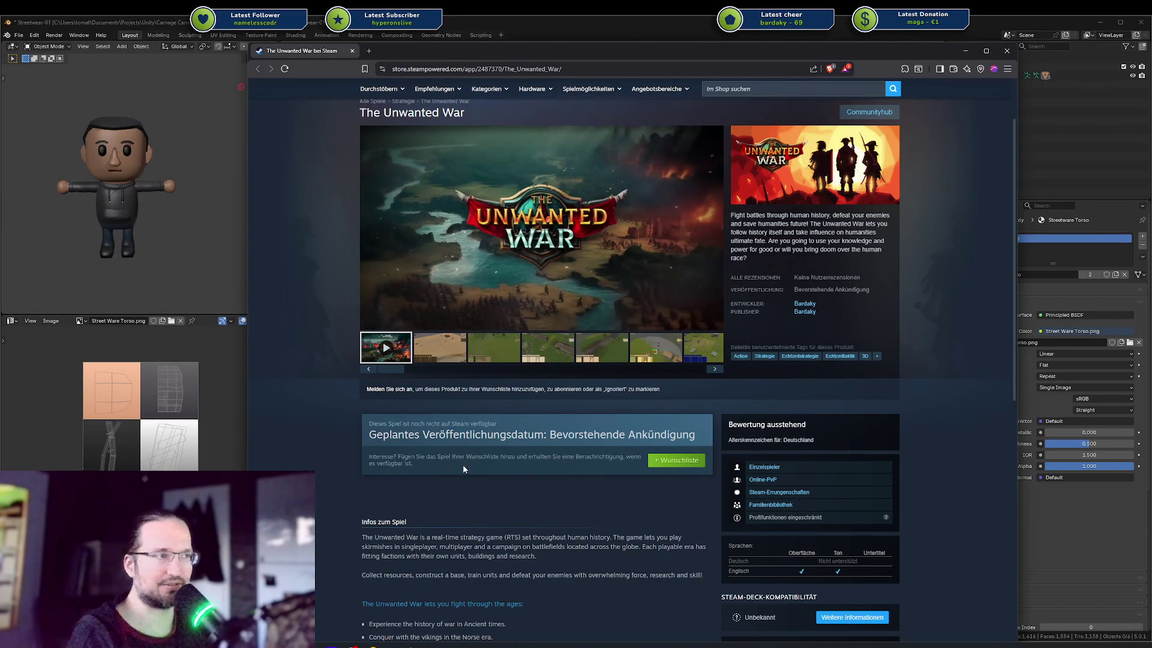
{"action": "left_click_drag", "start_coordinate": [505, 435], "coordinate": [533, 457]}
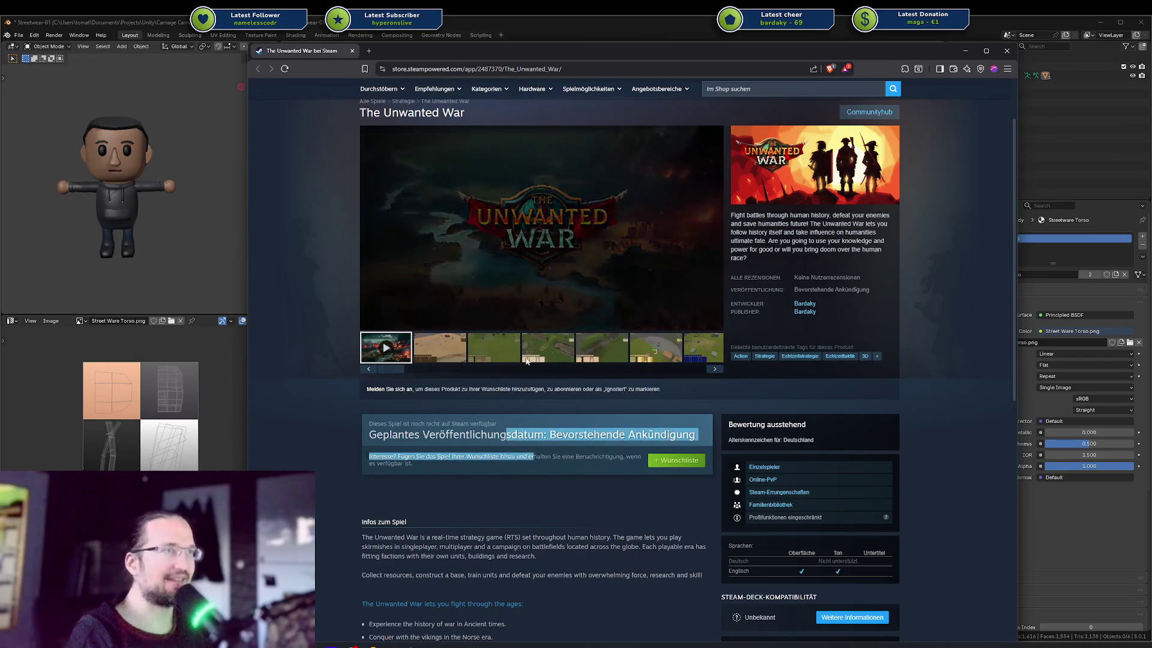
{"action": "left_click", "coordinate": [639, 502]}
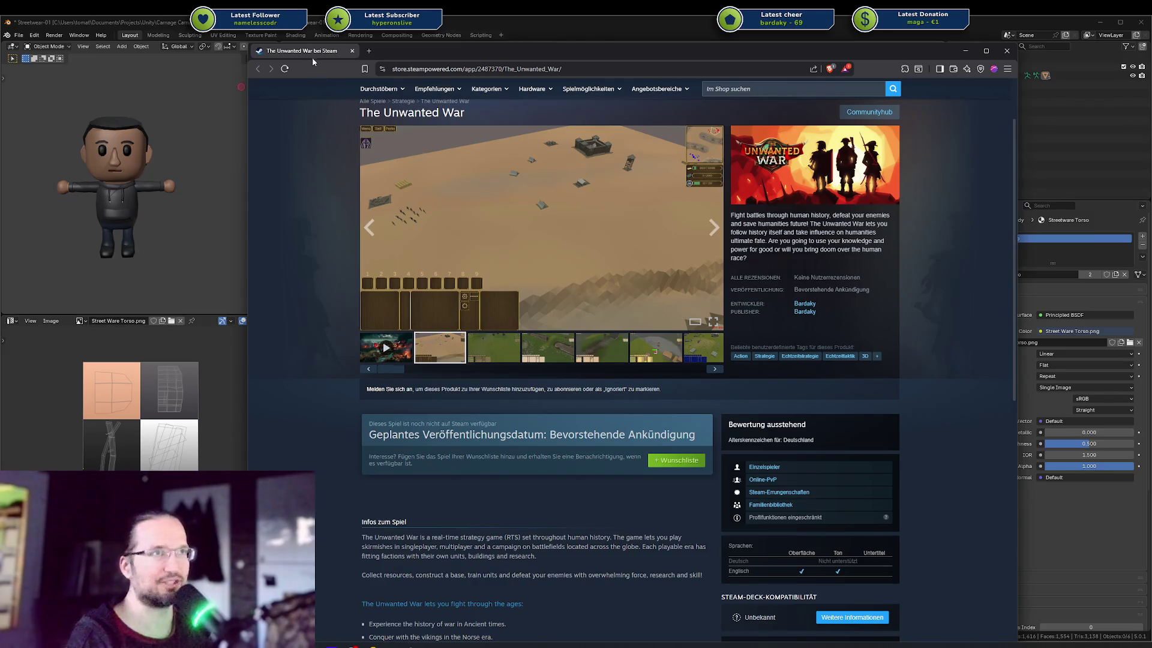
Hide the Steam store page to return to Blender.
{"action": "key", "text": "alt+Tab"}
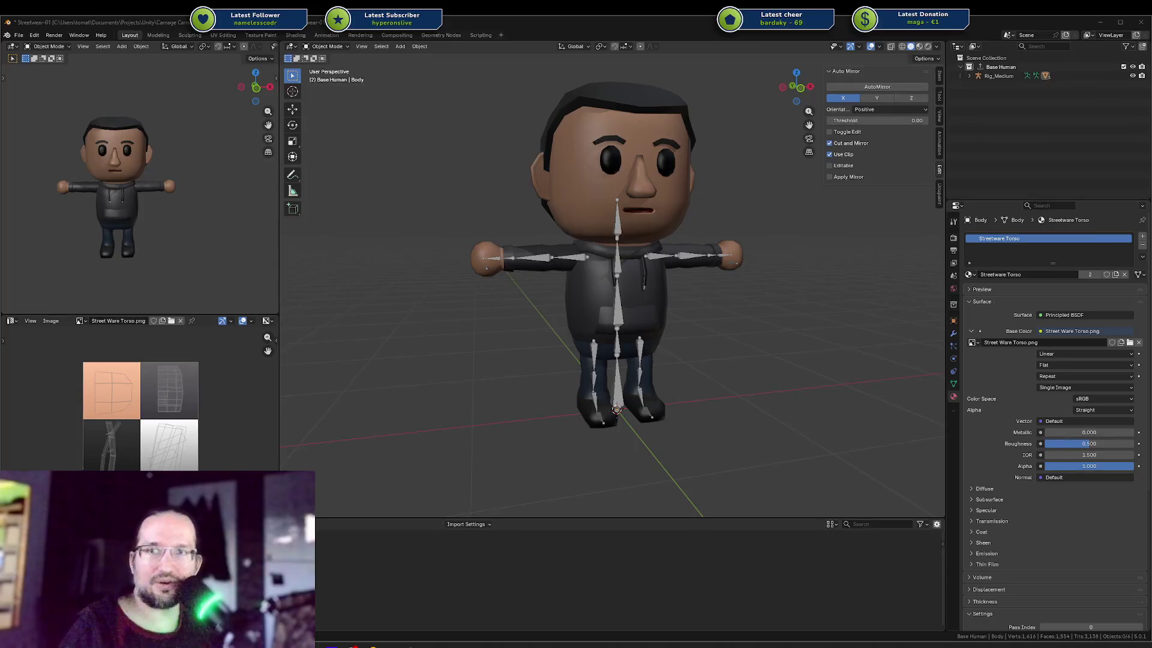
Bring the Twitch Stream Manager dashboard to the front.
{"action": "key", "text": "alt+Tab"}
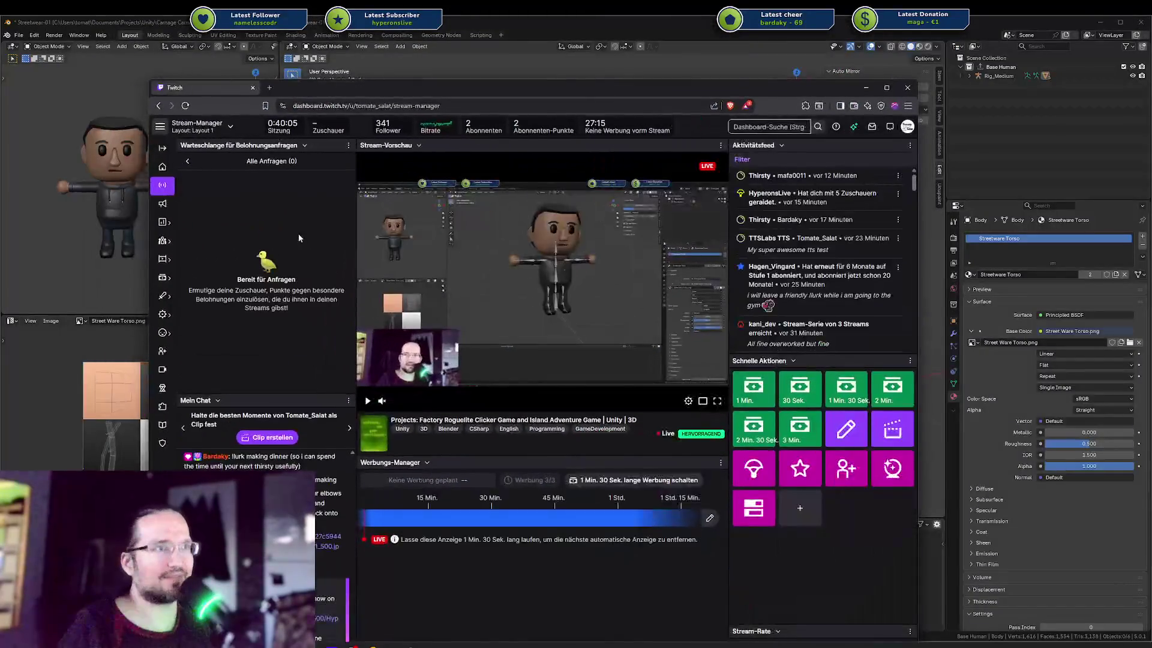
Play the stream preview, minimize the Twitch dashboard, and later close the Tumblr image page.
{"action": "left_click", "coordinate": [368, 401]}
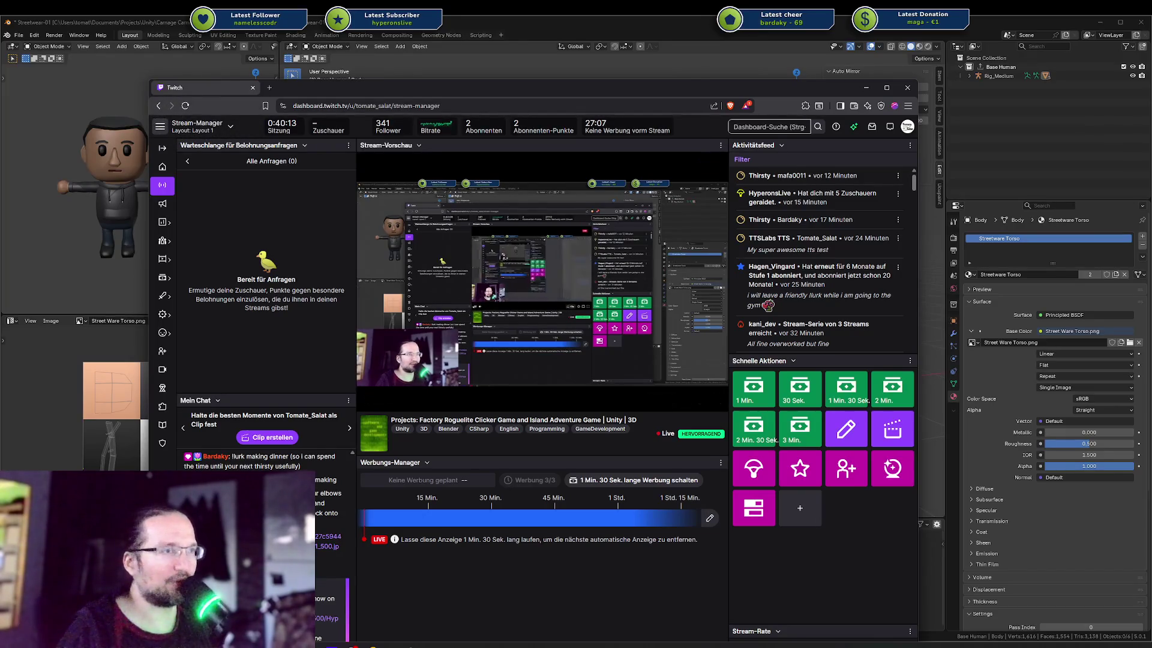
{"action": "mouse_move", "coordinate": [198, 90]}
{"action": "left_mouse_down"}
{"action": "mouse_move", "coordinate": [0, 402]}
{"action": "mouse_move", "coordinate": [0, 257]}
{"action": "left_mouse_up"}
{"action": "key", "text": "super+Down"}
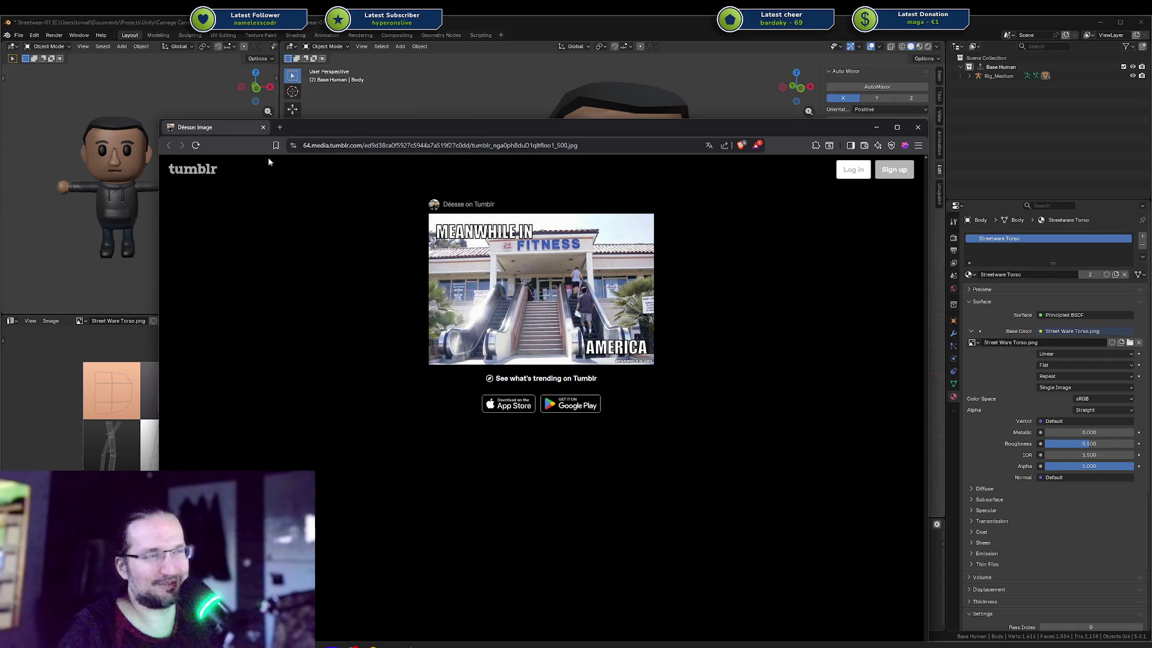
{"action": "middle_click", "coordinate": [226, 128]}
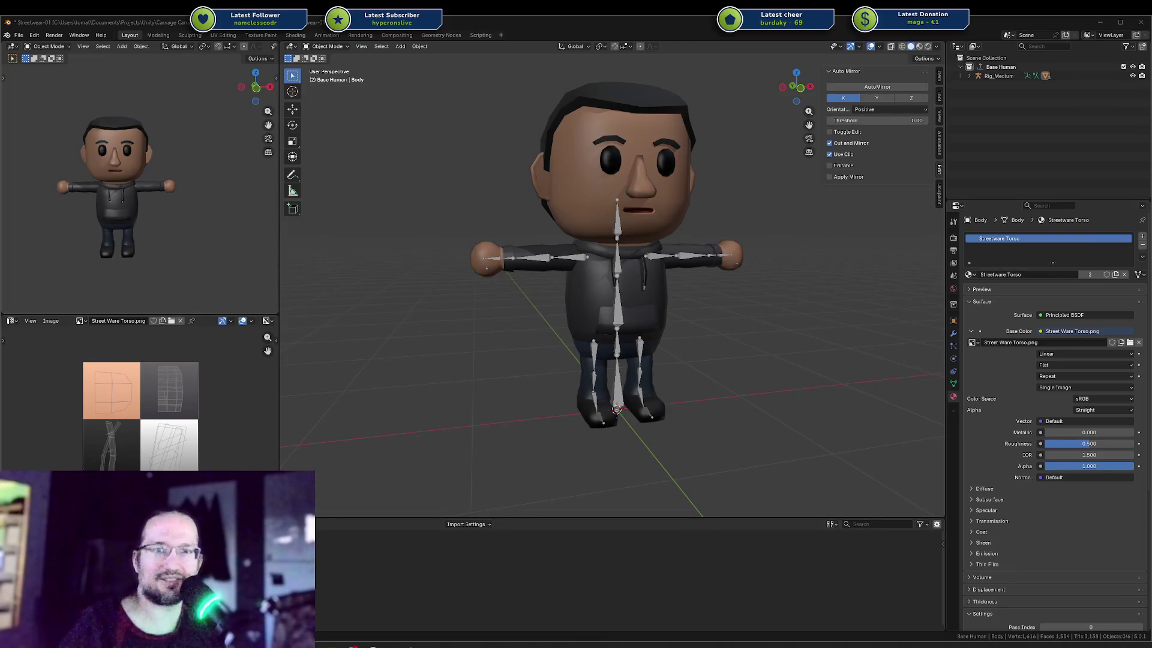
Show the Object context menu for the Body character in the 3D viewport.
{"action": "right_click", "coordinate": [786, 337]}
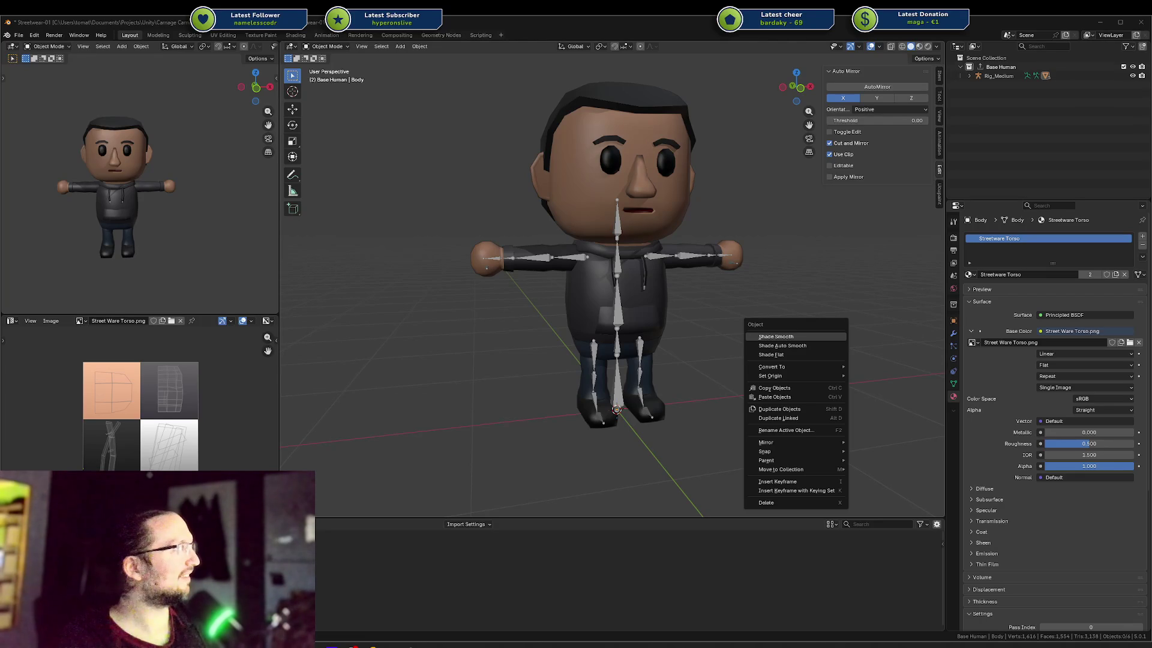
Bring the 'überkopf situps' image results over Blender, browse the hanging crunch preview, then return to Blender.
{"action": "mouse_move", "coordinate": [1151, 33]}
{"action": "left_mouse_down"}
{"action": "mouse_move", "coordinate": [540, 45]}
{"action": "mouse_move", "coordinate": [415, 31]}
{"action": "mouse_move", "coordinate": [503, 26]}
{"action": "left_mouse_up"}
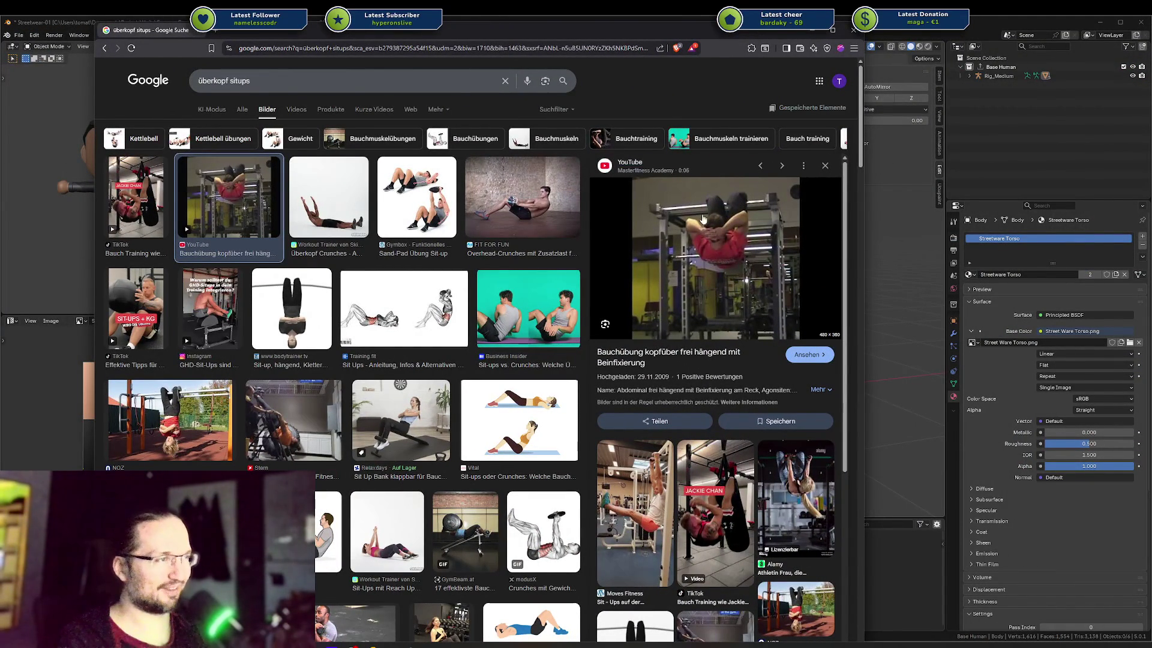
{"action": "scroll", "coordinate": [726, 487], "scroll_direction": "down", "scroll_amount": 3}
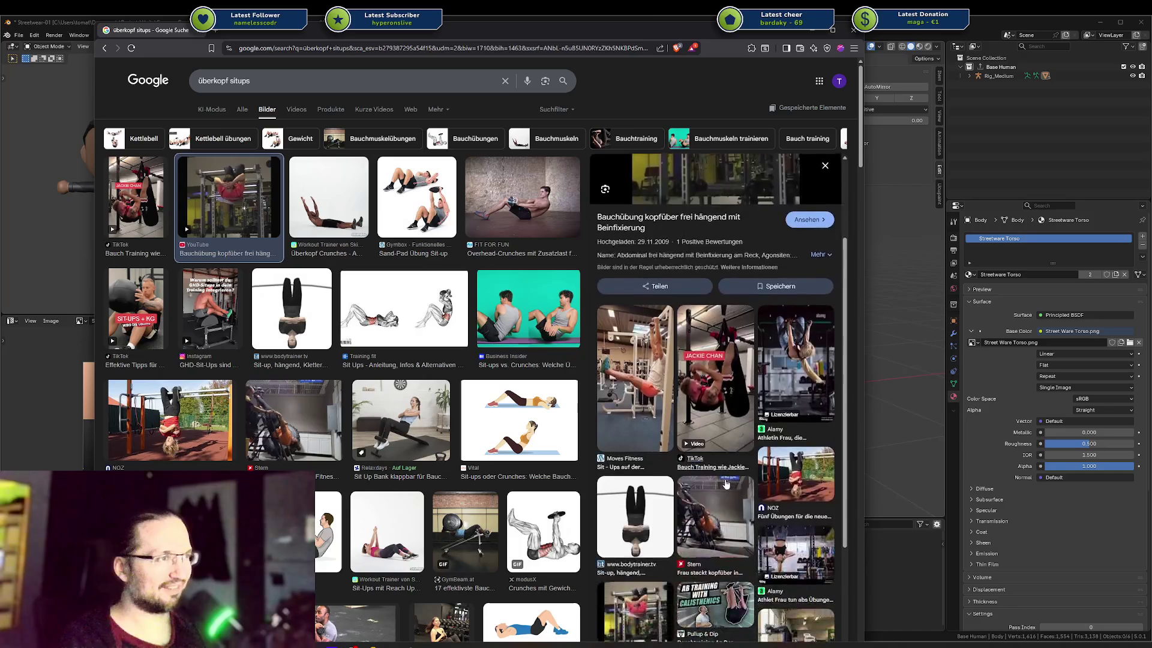
{"action": "scroll", "coordinate": [726, 480], "scroll_direction": "down", "scroll_amount": 2}
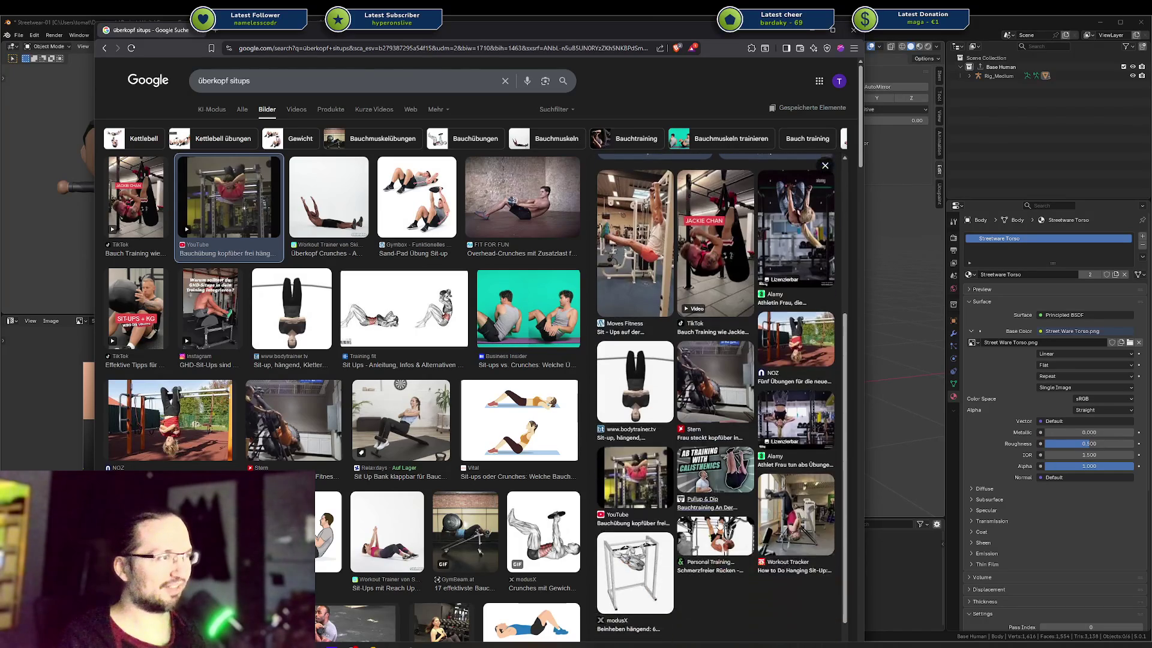
{"action": "scroll", "coordinate": [769, 394], "scroll_direction": "up", "scroll_amount": 5}
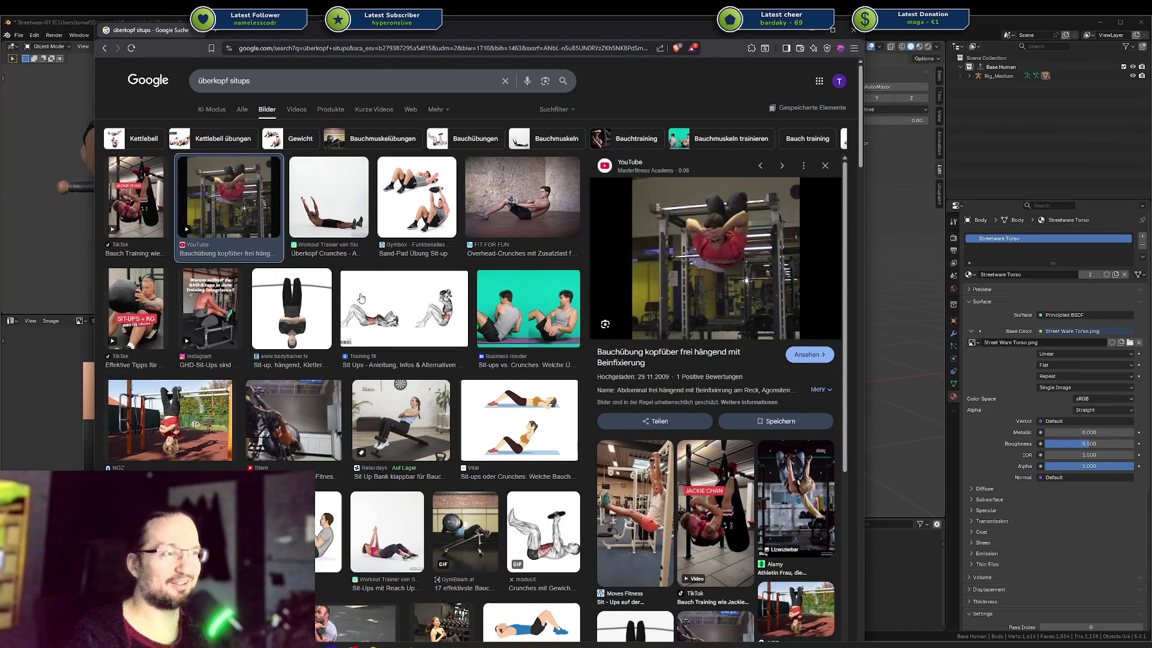
{"action": "scroll", "coordinate": [364, 298], "scroll_direction": "down", "scroll_amount": 2}
{"action": "scroll", "coordinate": [362, 299], "scroll_direction": "up", "scroll_amount": 2}
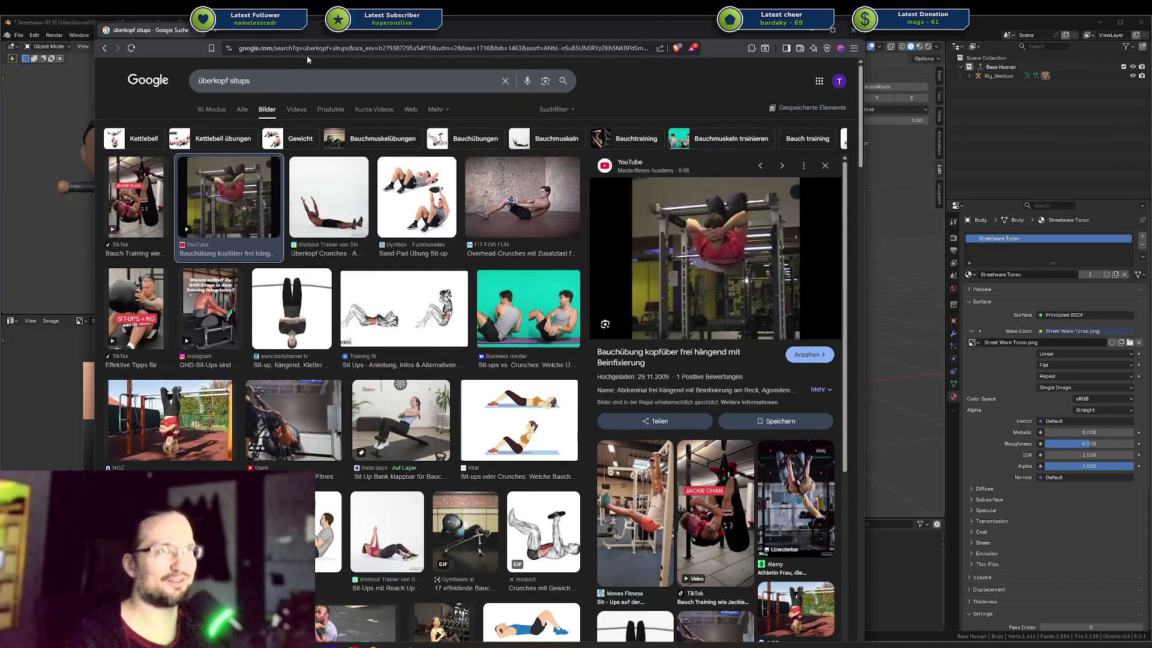
{"action": "key", "text": "alt+Tab"}
{"action": "right_click", "coordinate": [774, 337]}
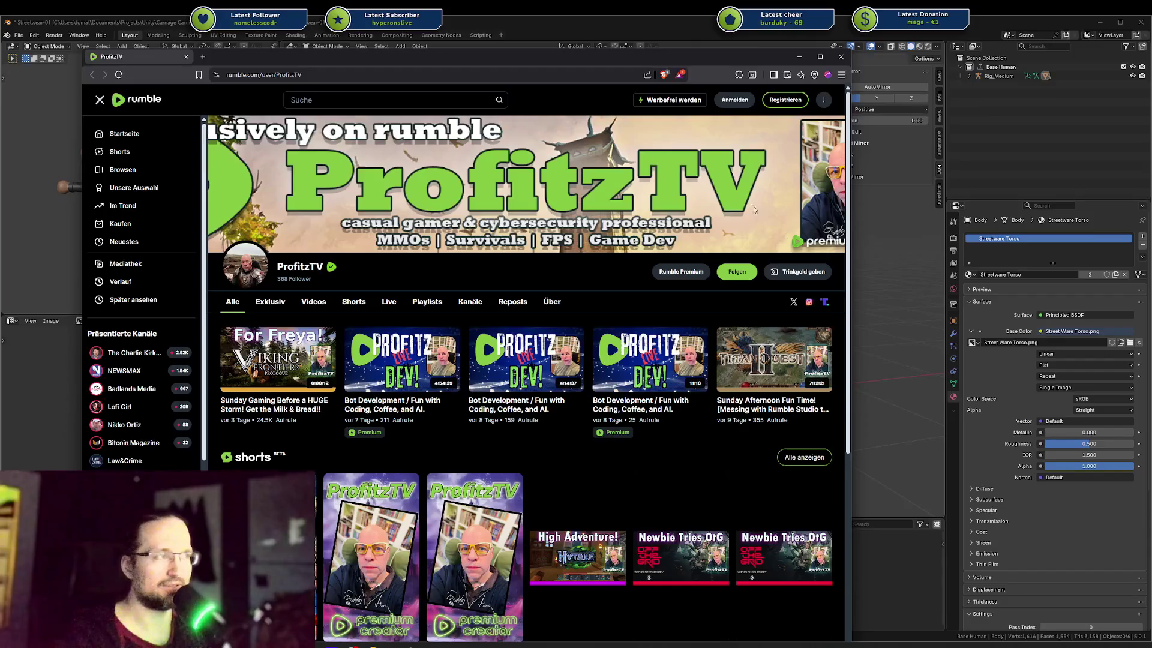
Close the ProfitzTV Rumble channel window to reveal the rigged character scene.
{"action": "left_click", "coordinate": [841, 57]}
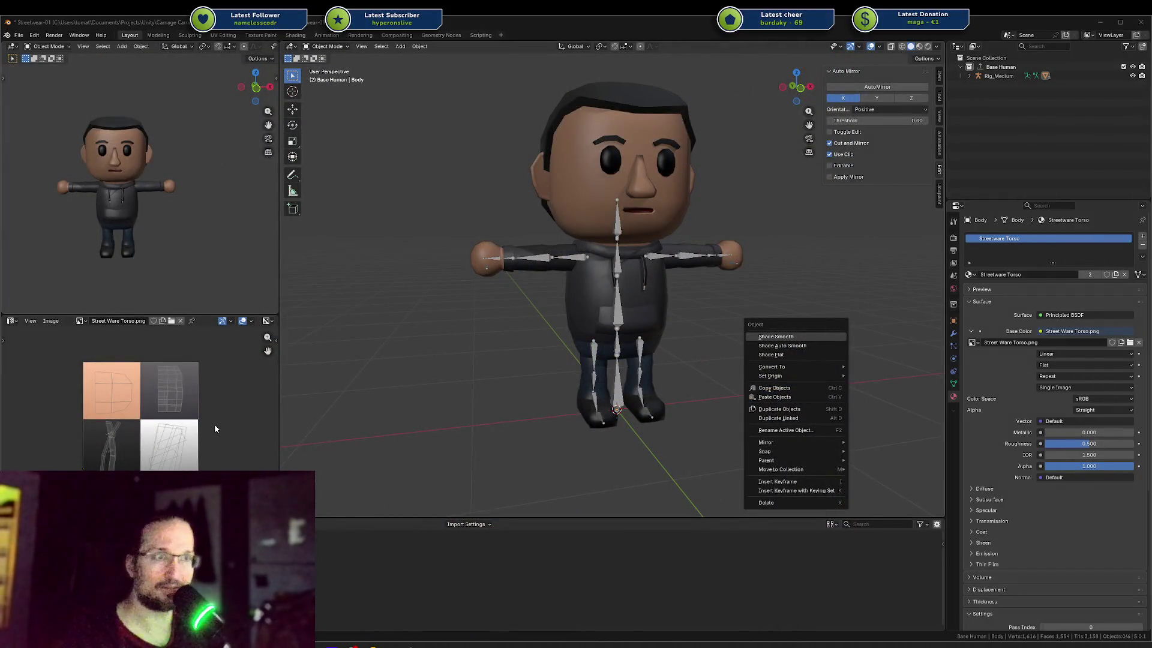
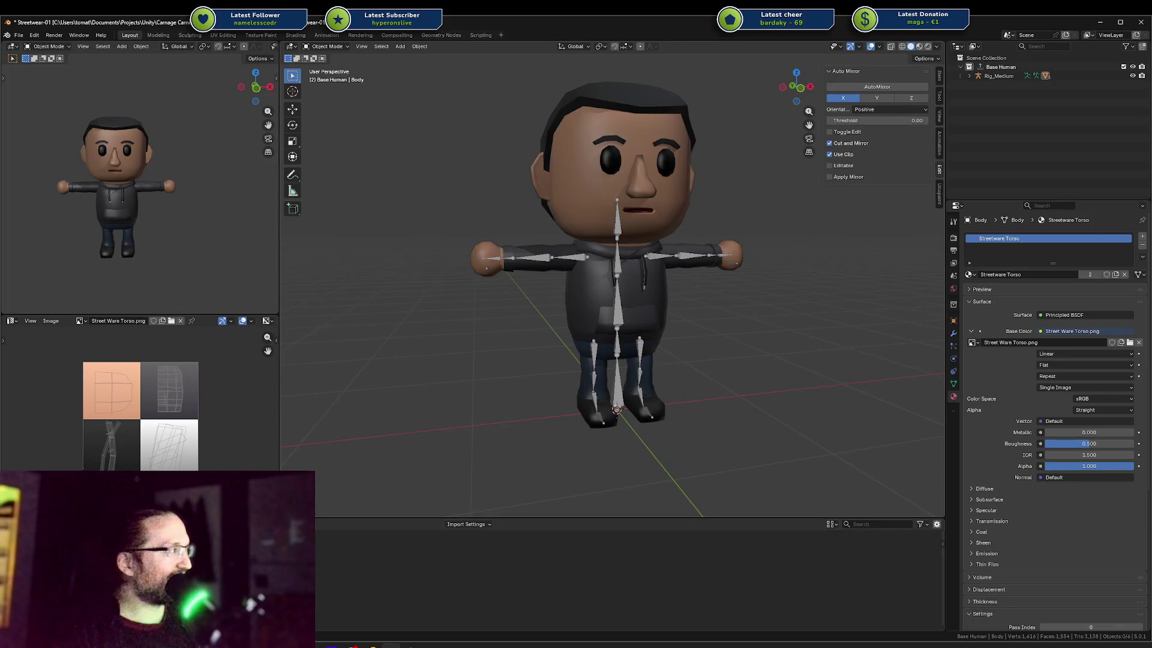
Bring OBS Studio to the front and shift it left so the Twitch Chat dock is fully visible.
{"action": "key", "text": "alt+Tab"}
{"action": "left_click_drag", "start_coordinate": [1003, 123], "coordinate": [780, 97]}
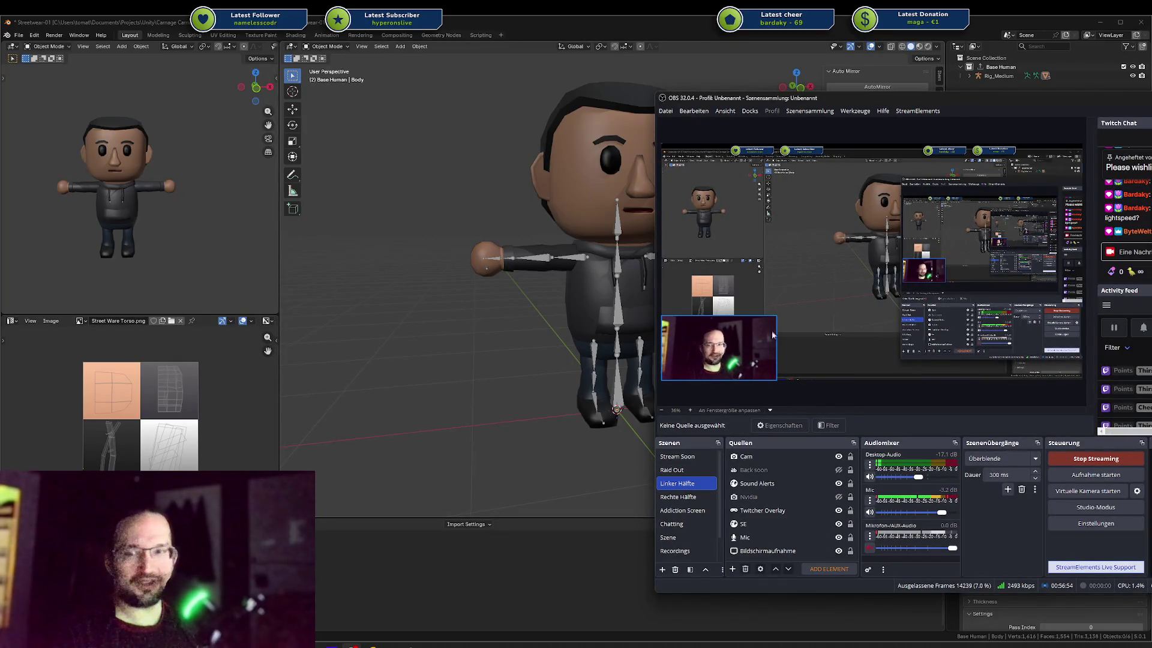
Return focus to the Blender workspace behind the OBS window.
{"action": "left_click", "coordinate": [1018, 90]}
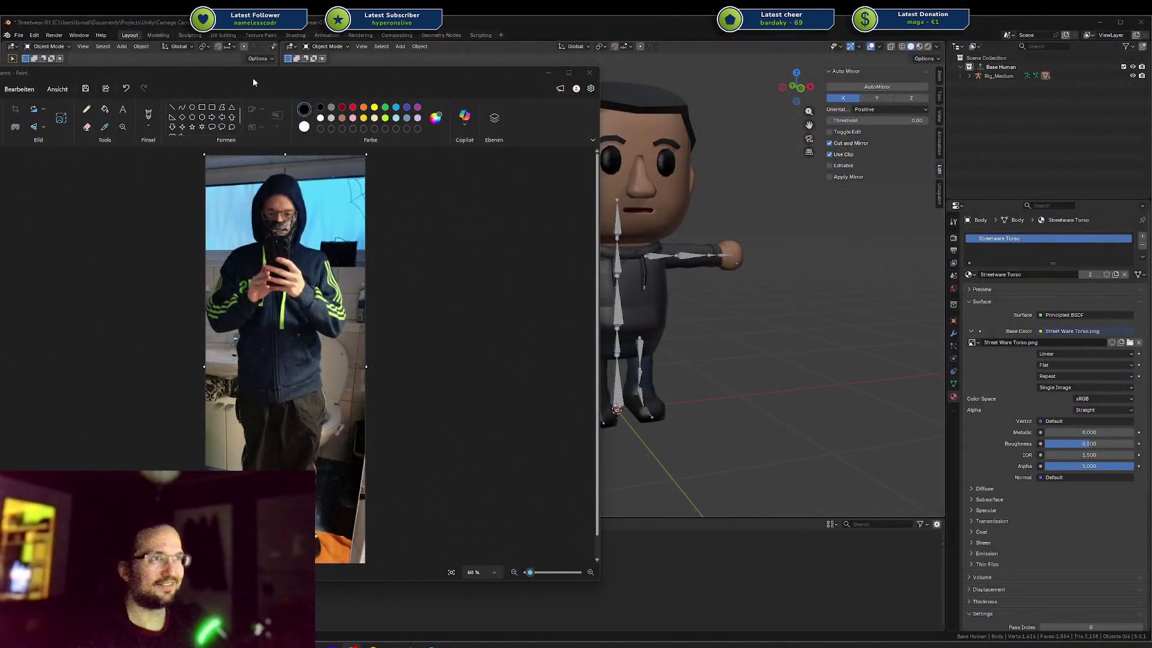
{"action": "left_click_drag", "start_coordinate": [253, 78], "coordinate": [385, 74]}
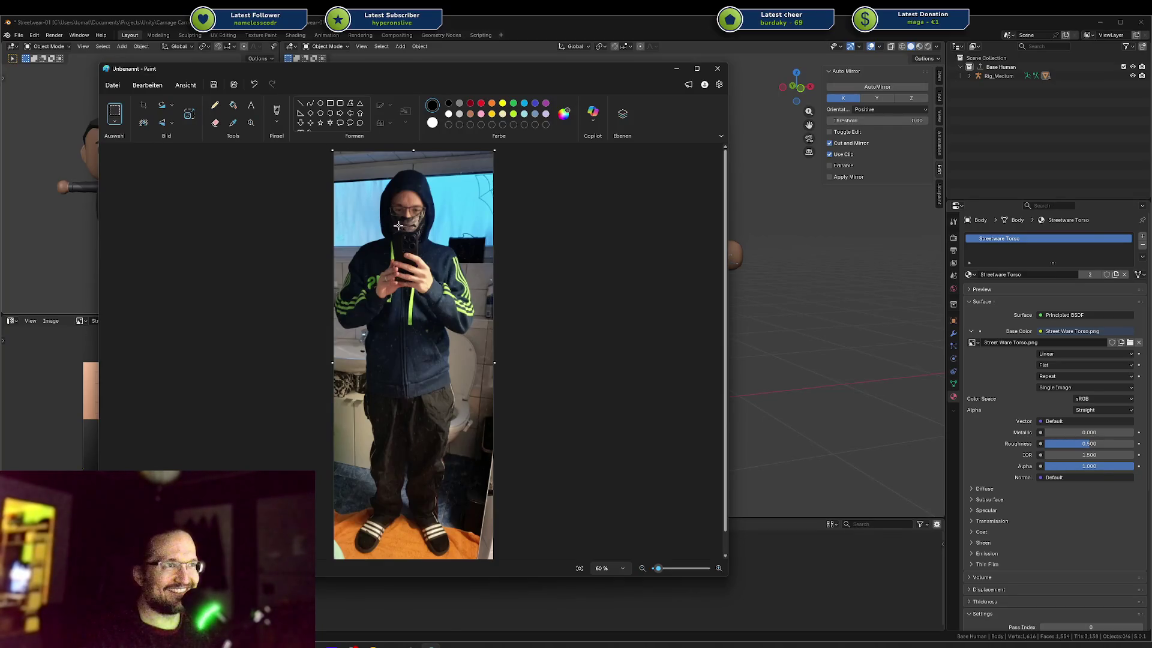
Blank out the face in the hooded-figure photo, then close Paint choosing Nicht speichern.
{"action": "mouse_move", "coordinate": [374, 224]}
{"action": "left_mouse_down"}
{"action": "mouse_move", "coordinate": [473, 256]}
{"action": "mouse_move", "coordinate": [432, 247]}
{"action": "left_mouse_up"}
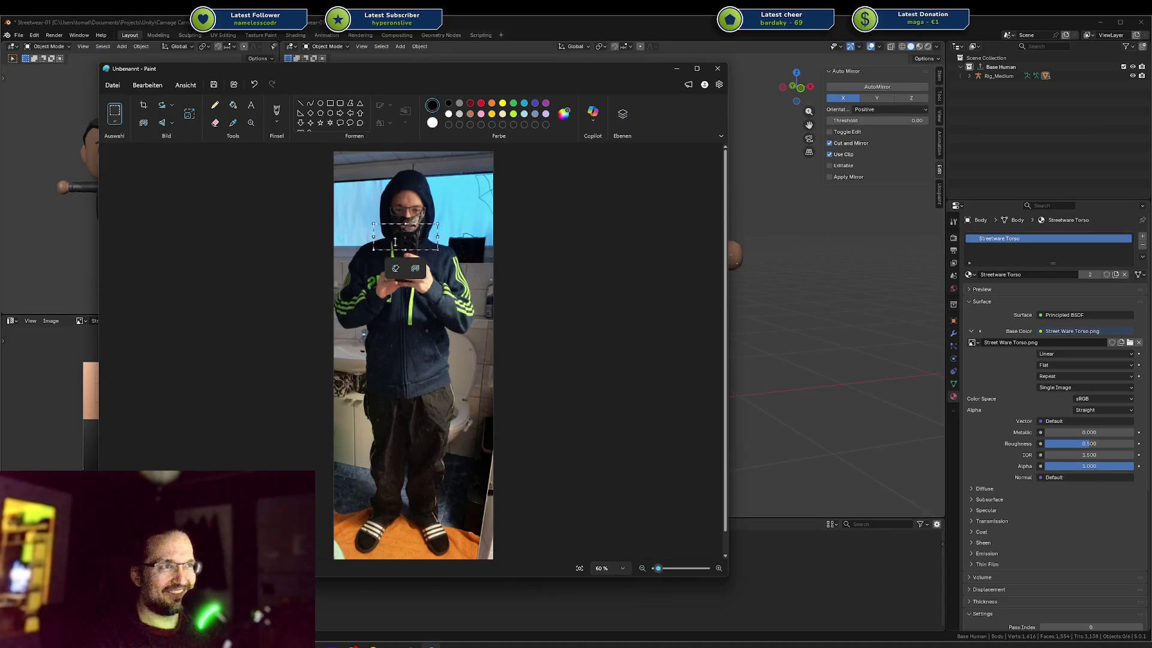
{"action": "left_click", "coordinate": [289, 217]}
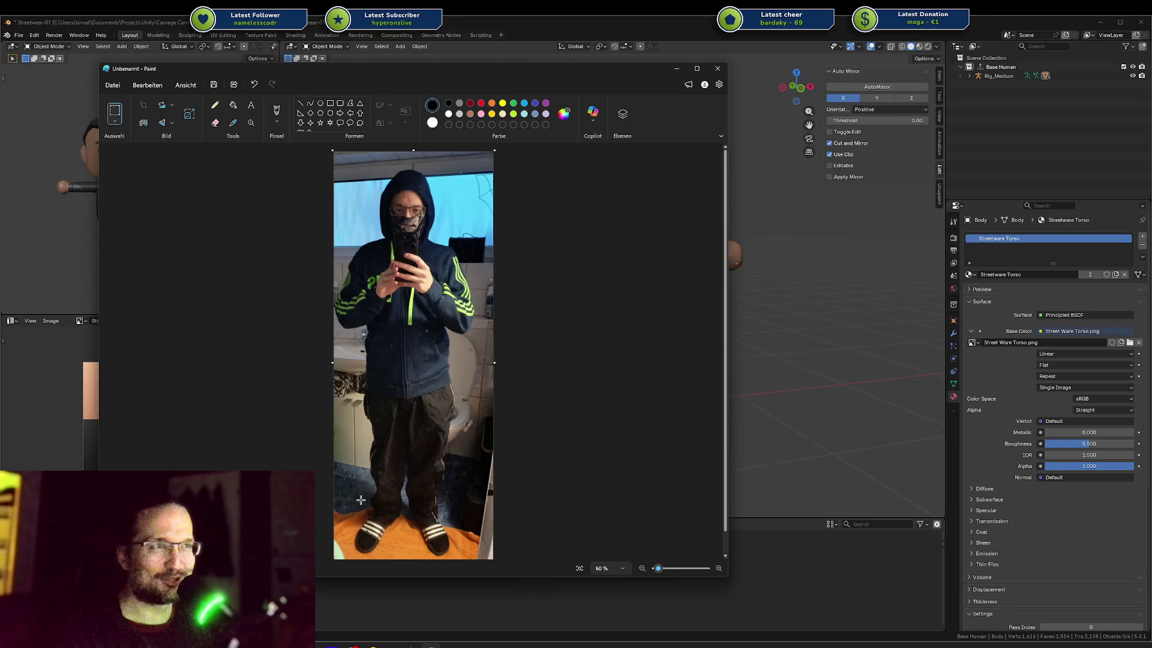
{"action": "left_click", "coordinate": [717, 72]}
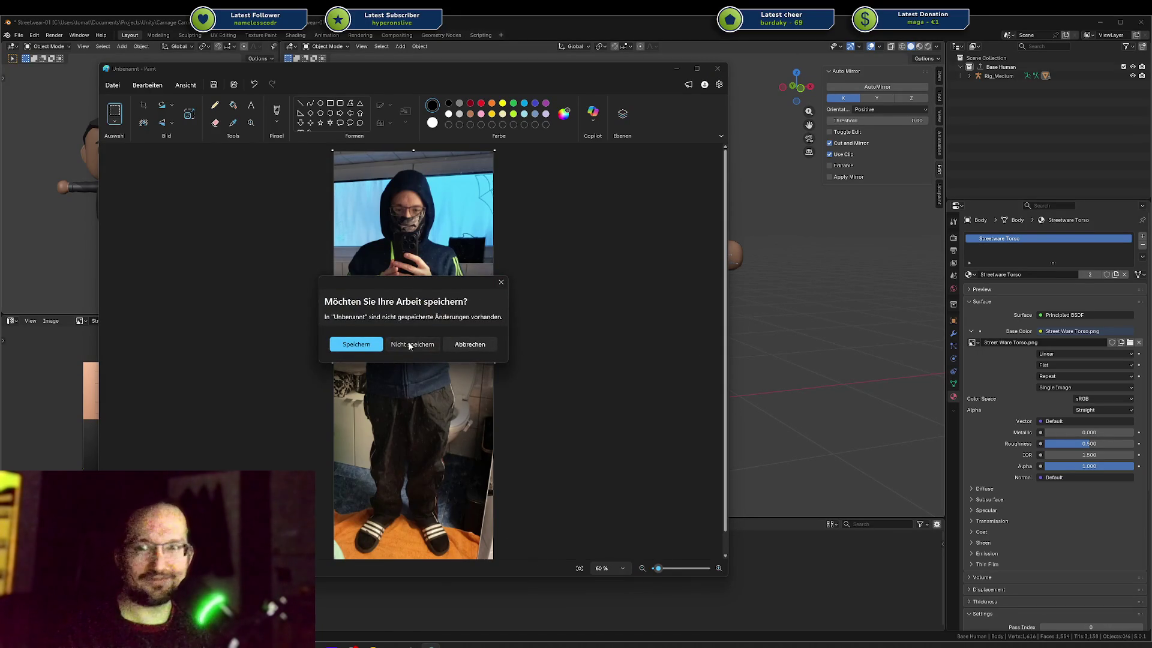
{"action": "left_click", "coordinate": [412, 343]}
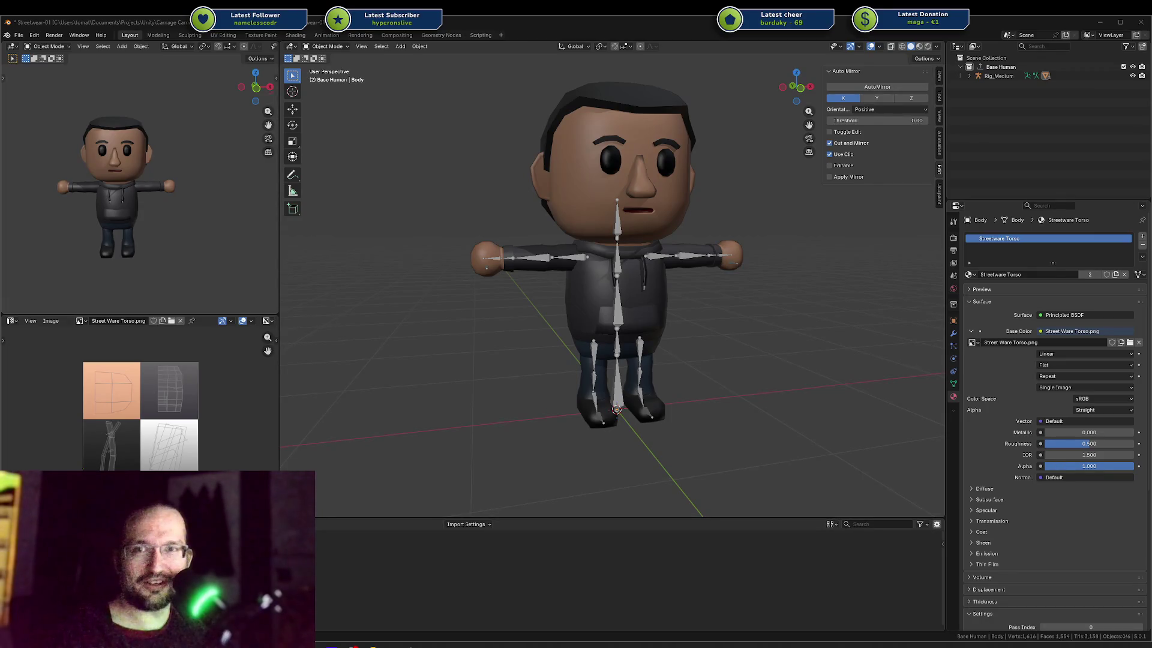
{"action": "key", "text": "alt+Tab"}
{"action": "key", "text": "alt+Tab"}
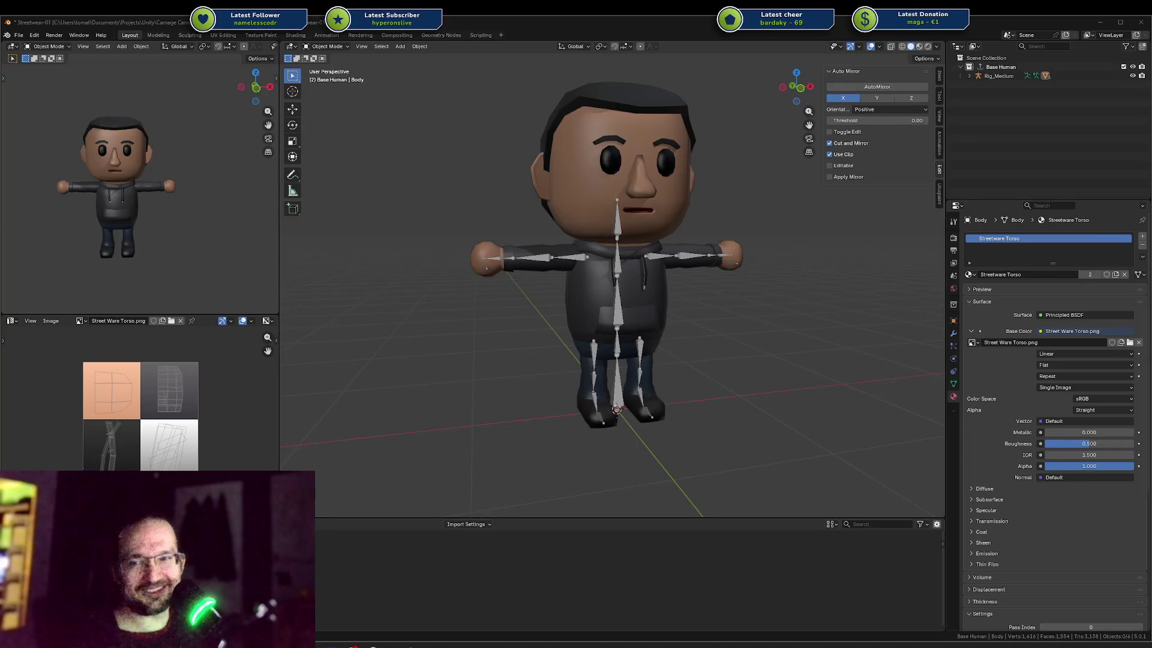
{"action": "mouse_move", "coordinate": [348, 282]}
{"action": "middle_mouse_down"}
{"action": "mouse_move", "coordinate": [380, 286]}
{"action": "mouse_move", "coordinate": [362, 298]}
{"action": "middle_mouse_up"}
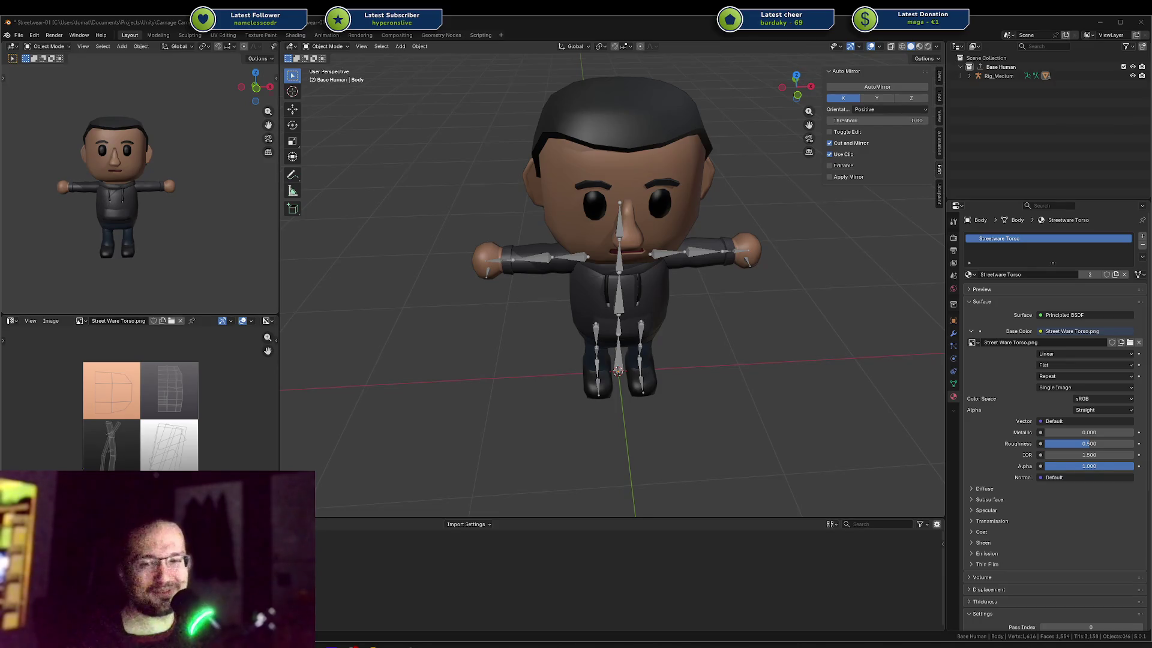
{"action": "middle_click_drag", "start_coordinate": [440, 309], "coordinate": [447, 297]}
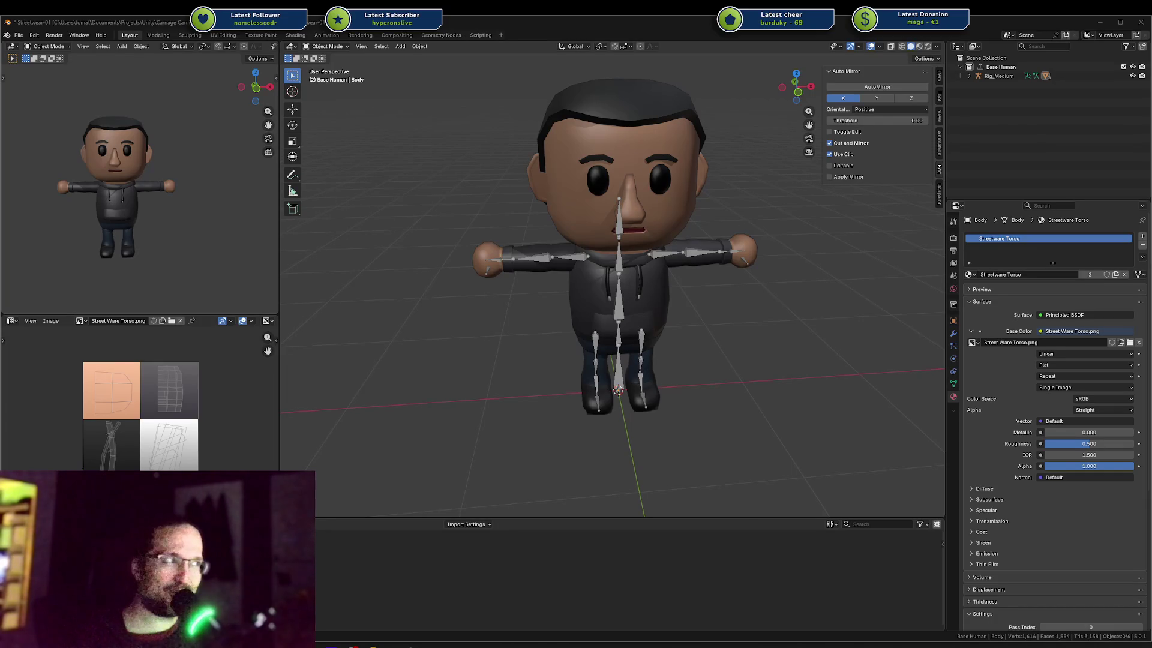
{"action": "middle_click_drag", "start_coordinate": [394, 305], "coordinate": [452, 344]}
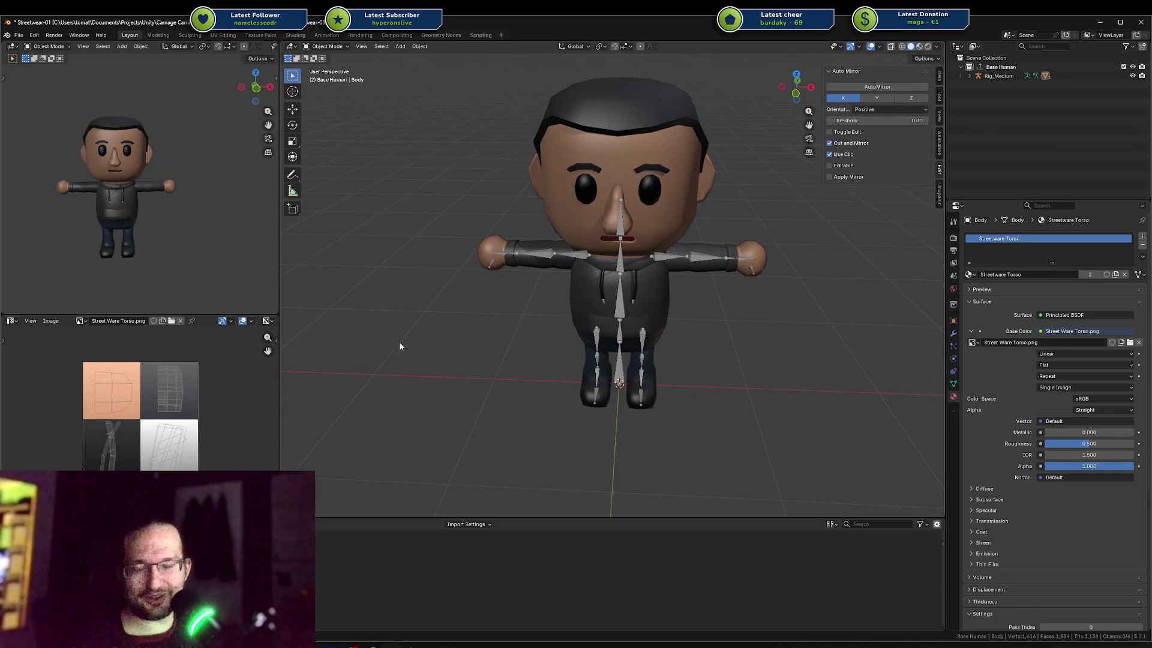
{"action": "mouse_move", "coordinate": [411, 337]}
{"action": "middle_mouse_down"}
{"action": "mouse_move", "coordinate": [437, 339]}
{"action": "mouse_move", "coordinate": [433, 347]}
{"action": "mouse_move", "coordinate": [491, 313]}
{"action": "mouse_move", "coordinate": [614, 273]}
{"action": "middle_mouse_up"}
{"action": "scroll", "coordinate": [462, 340], "scroll_direction": "down", "scroll_amount": 2}
{"action": "scroll", "coordinate": [471, 360], "scroll_direction": "up", "scroll_amount": 4}
{"action": "scroll", "coordinate": [491, 312], "scroll_direction": "down", "scroll_amount": 3}
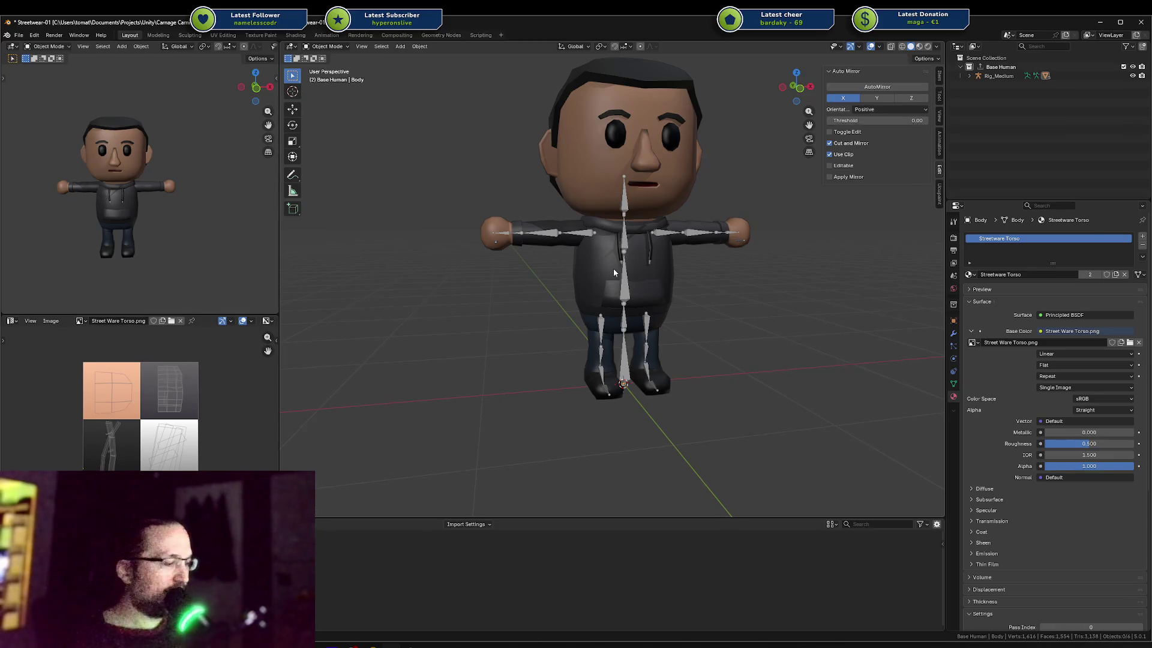
Open Base Character 1.blend from recent files, discarding the unsaved Streetwear-01 changes.
{"action": "left_click", "coordinate": [716, 233]}
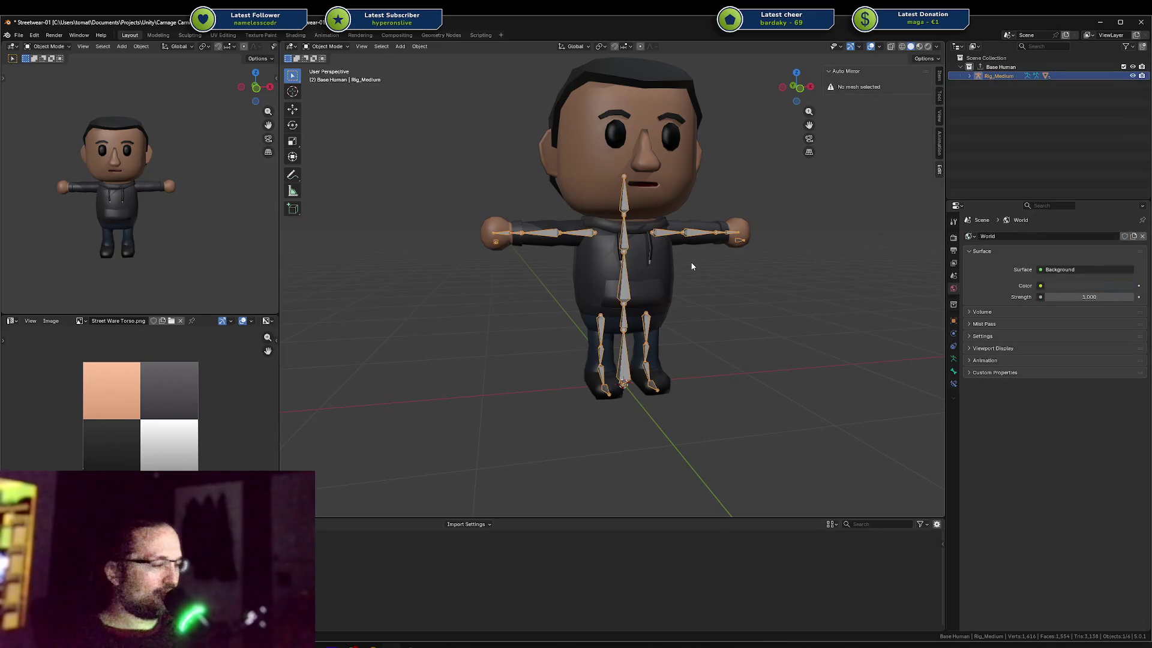
{"action": "key", "text": "ctrl+shift+o"}
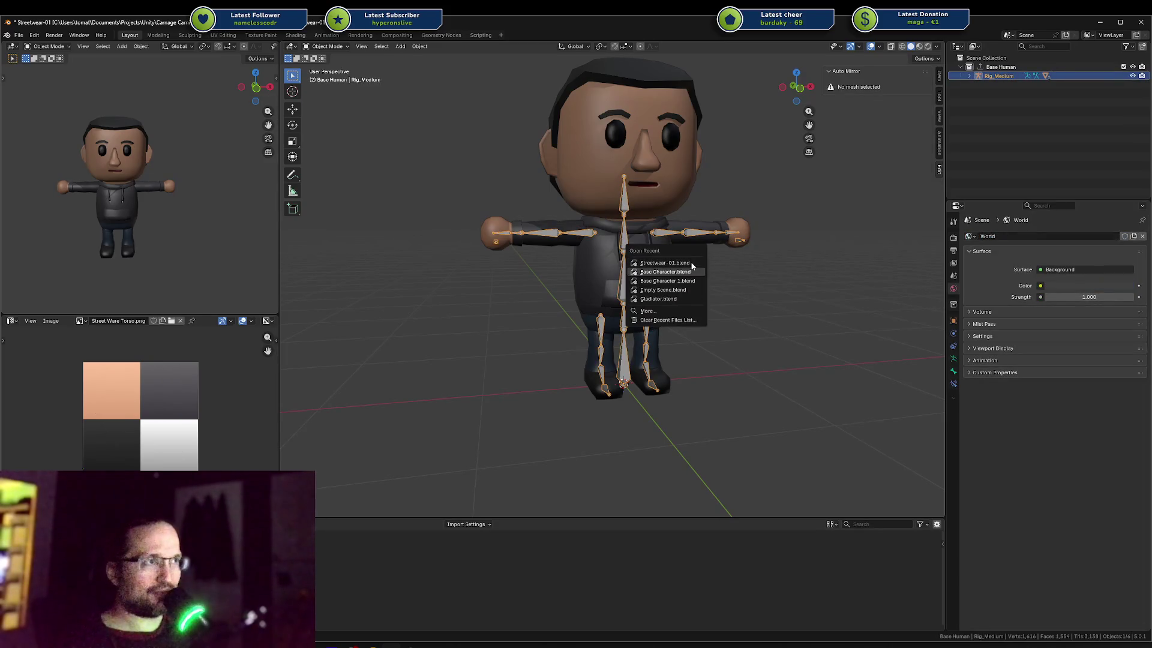
{"action": "left_click", "coordinate": [692, 266]}
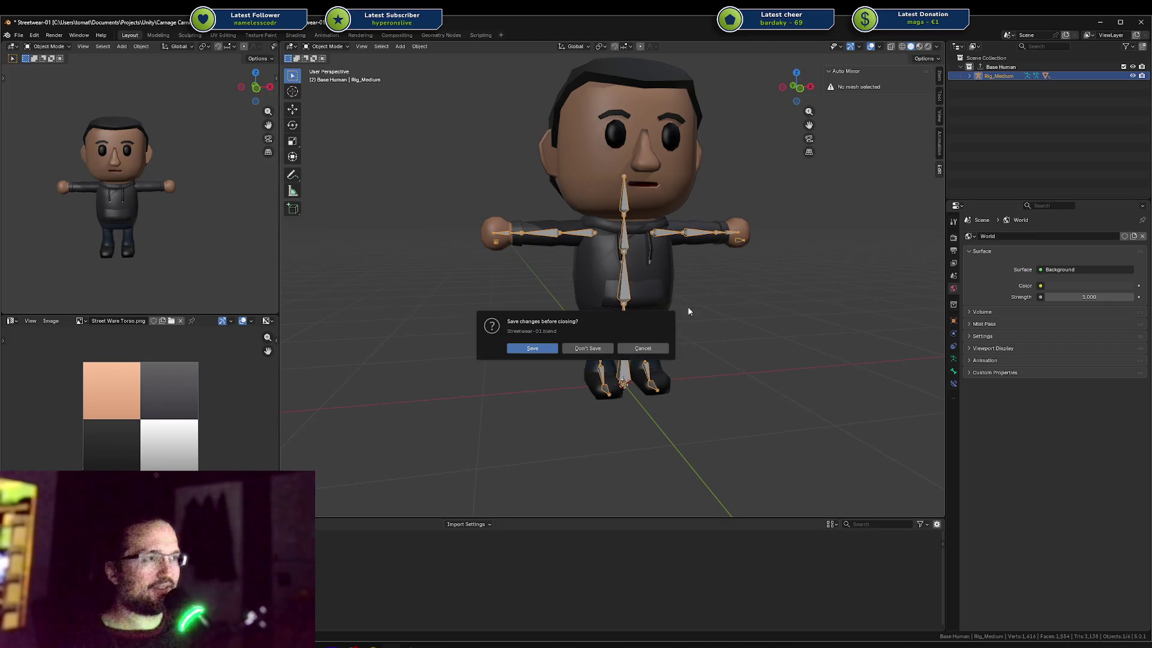
{"action": "left_click", "coordinate": [580, 348]}
Zoom in on the chest and arm bones and select the left hand bone.
{"action": "mouse_move", "coordinate": [670, 343]}
{"action": "middle_mouse_down"}
{"action": "mouse_move", "coordinate": [677, 350]}
{"action": "mouse_move", "coordinate": [581, 261]}
{"action": "mouse_move", "coordinate": [570, 305]}
{"action": "mouse_move", "coordinate": [779, 279]}
{"action": "middle_mouse_up"}
{"action": "scroll", "coordinate": [676, 352], "scroll_direction": "up", "scroll_amount": 4}
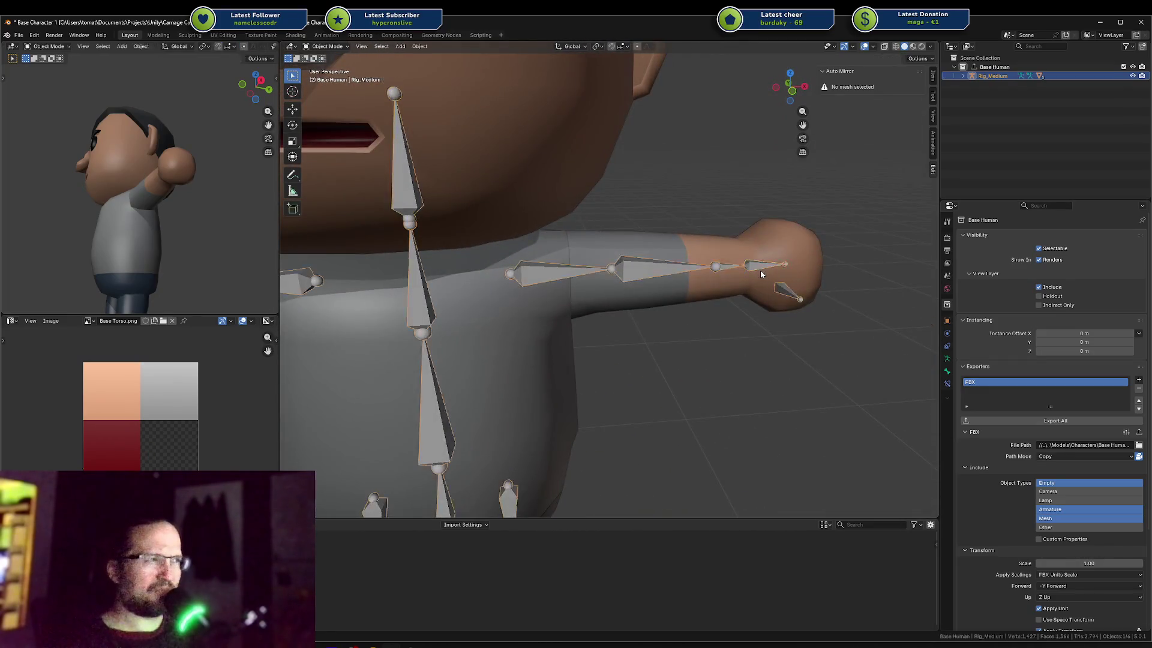
{"action": "left_click", "coordinate": [761, 270]}
Move the left hand bone down and inspect the bent arm from behind.
{"action": "key", "text": "g"}
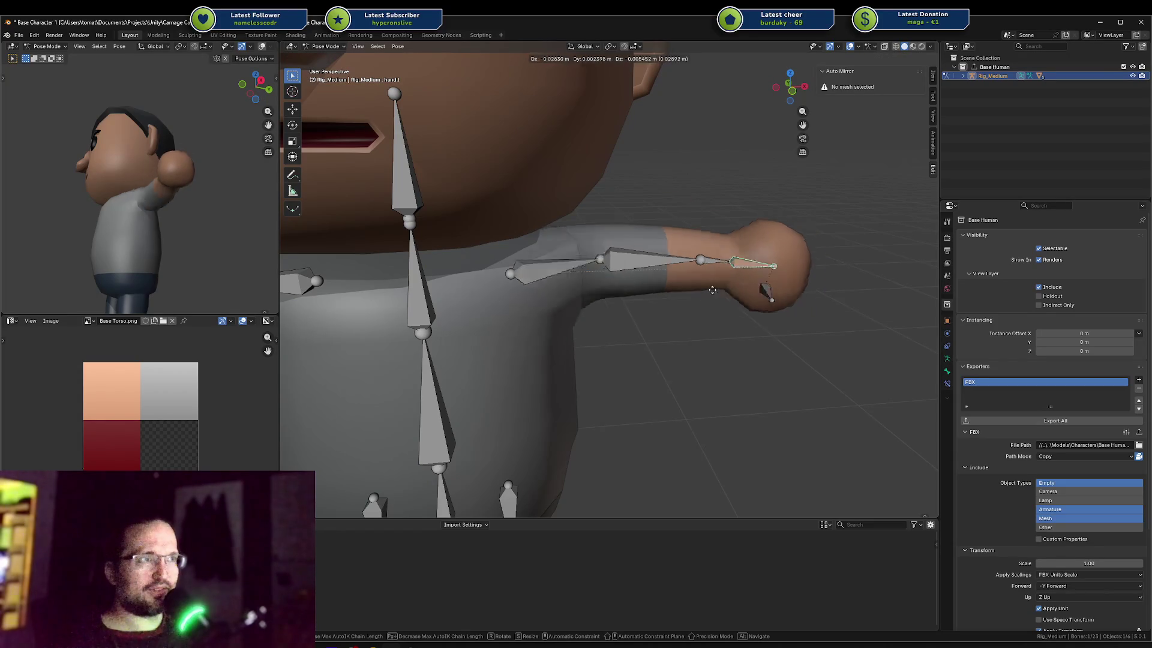
{"action": "left_click", "coordinate": [466, 474]}
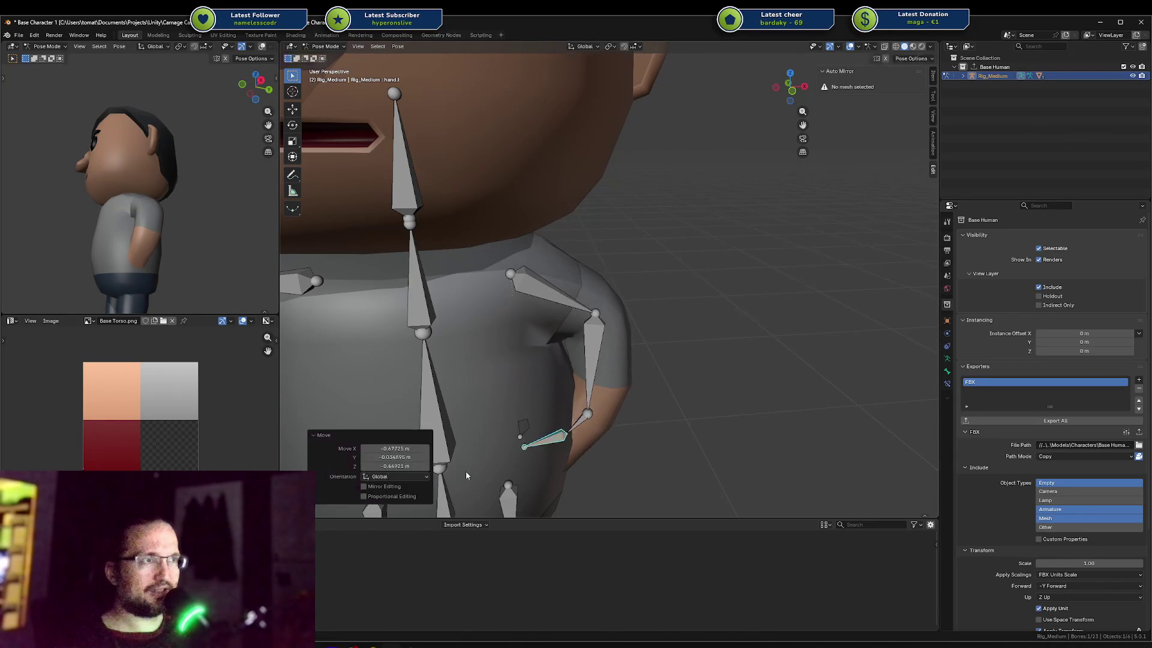
{"action": "mouse_move", "coordinate": [606, 304]}
{"action": "middle_mouse_down"}
{"action": "mouse_move", "coordinate": [606, 275]}
{"action": "mouse_move", "coordinate": [576, 271]}
{"action": "middle_mouse_up"}
{"action": "left_click", "coordinate": [561, 281]}
{"action": "left_click", "coordinate": [578, 270]}
Return to Object Mode and hide the body mesh to expose the arm bones.
{"action": "key", "text": "ctrl+Tab"}
{"action": "left_click", "coordinate": [431, 279]}
{"action": "scroll", "coordinate": [524, 285], "scroll_direction": "up", "scroll_amount": 3}
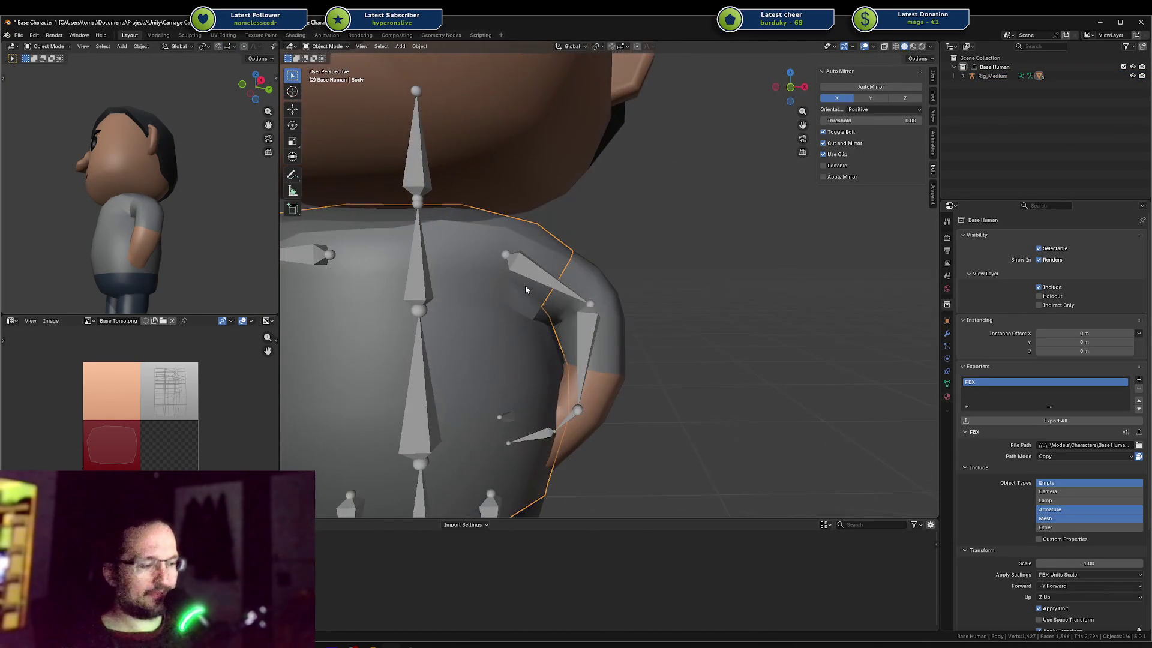
{"action": "key", "text": "h"}
{"action": "mouse_move", "coordinate": [524, 285]}
{"action": "middle_mouse_down"}
{"action": "mouse_move", "coordinate": [630, 276]}
{"action": "mouse_move", "coordinate": [601, 267]}
{"action": "middle_mouse_up"}
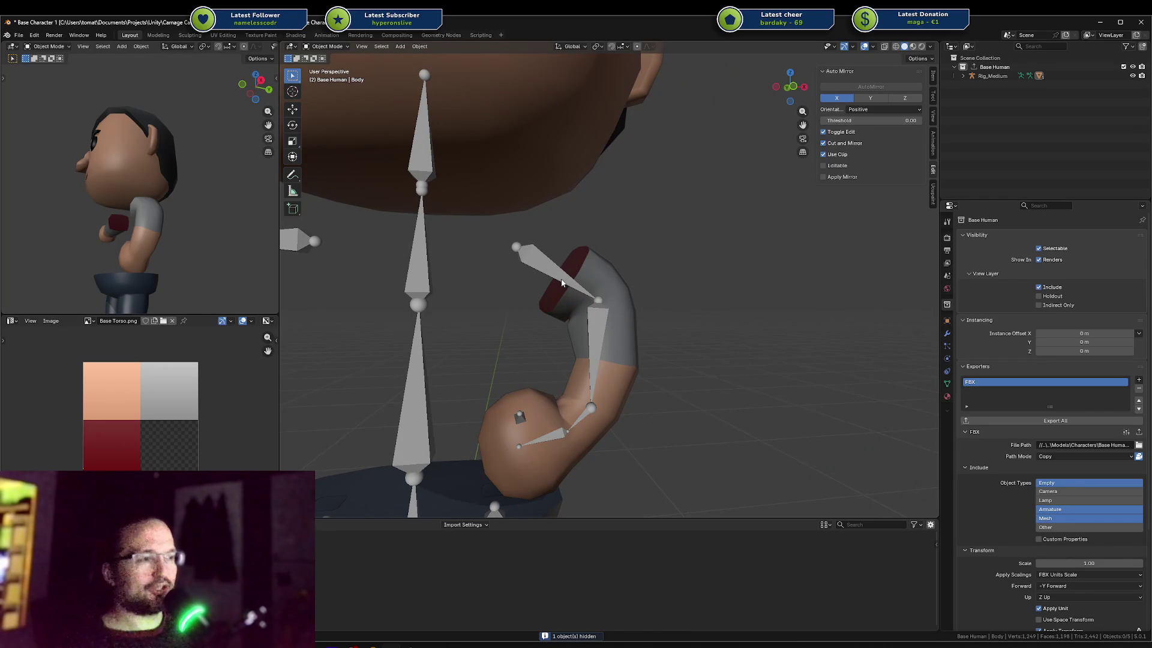
Unhide the body mesh, try and undo a rotation reset, then select Rig_Medium and list recent files.
{"action": "key", "text": "alt+h"}
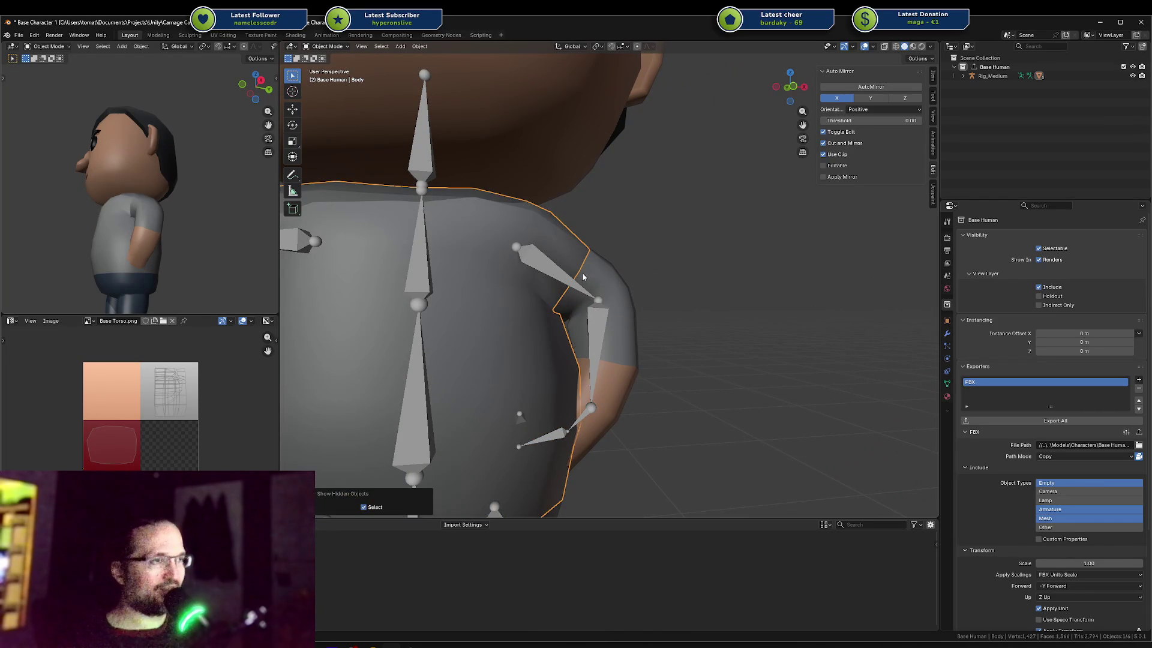
{"action": "key", "text": "a"}
{"action": "key", "text": "alt+r"}
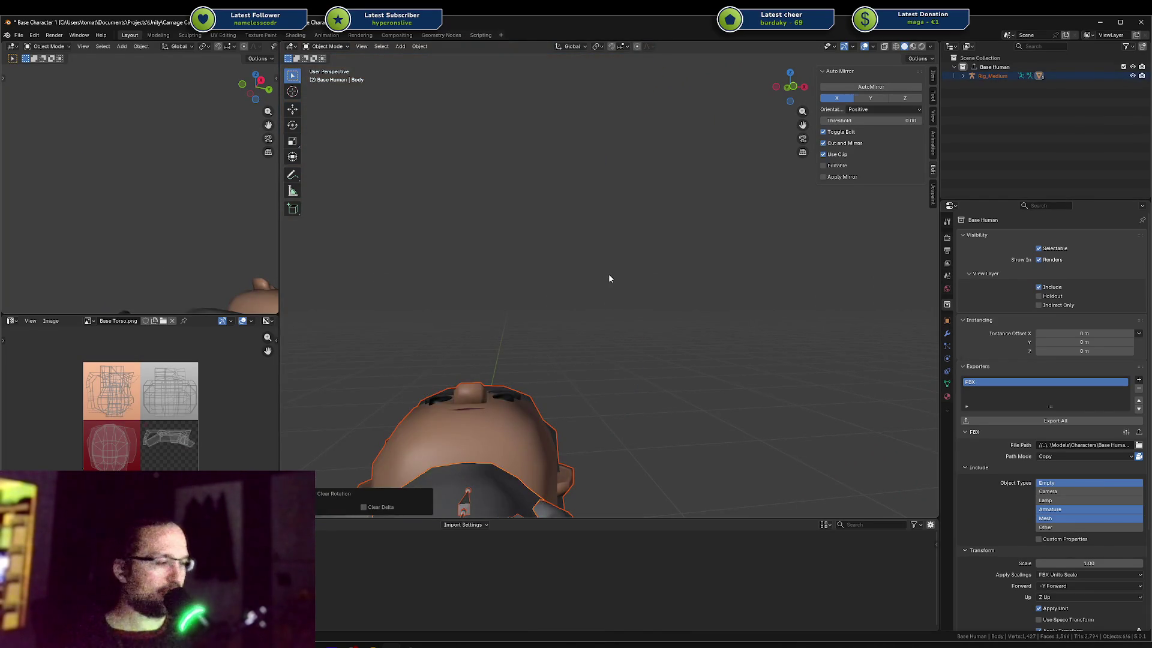
{"action": "key", "text": "ctrl+z"}
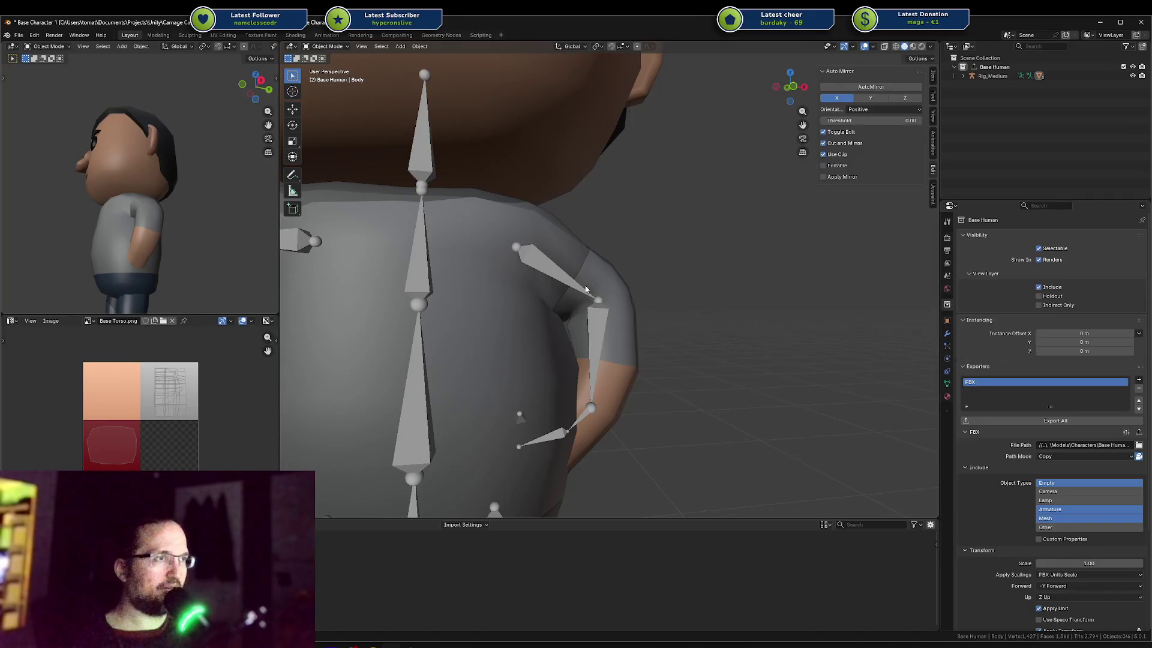
{"action": "left_click", "coordinate": [590, 288]}
{"action": "key", "text": "ctrl+shift+o"}
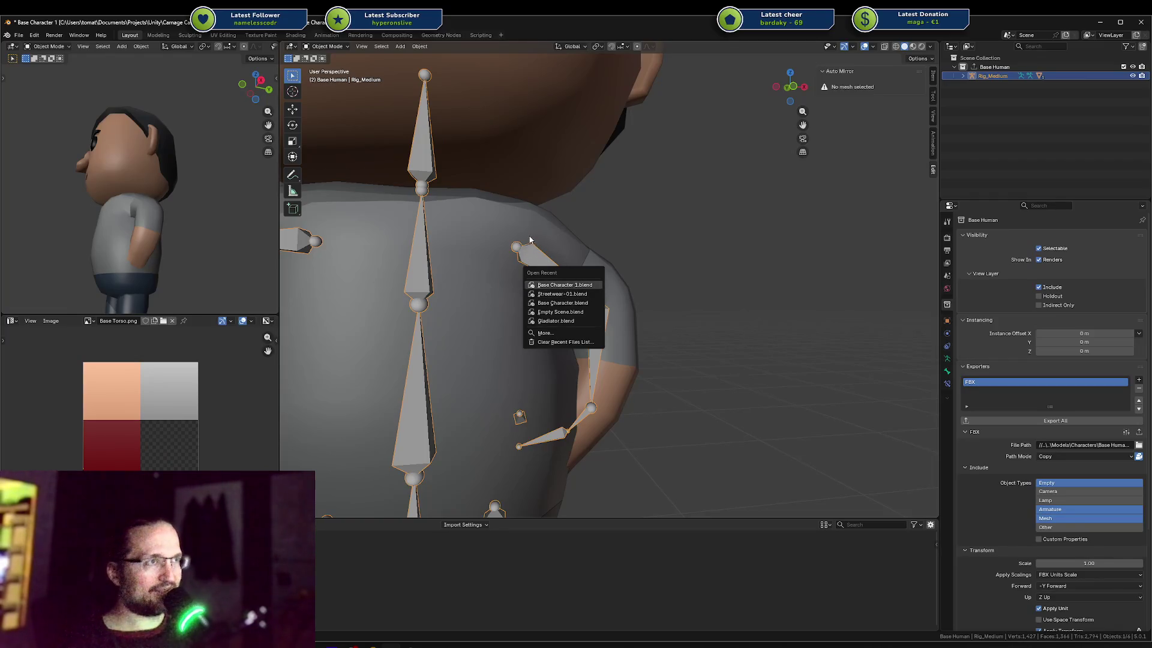
Reload Base Character 1.blend without saving, then open Base Character.blend from recent files.
{"action": "left_click", "coordinate": [567, 285]}
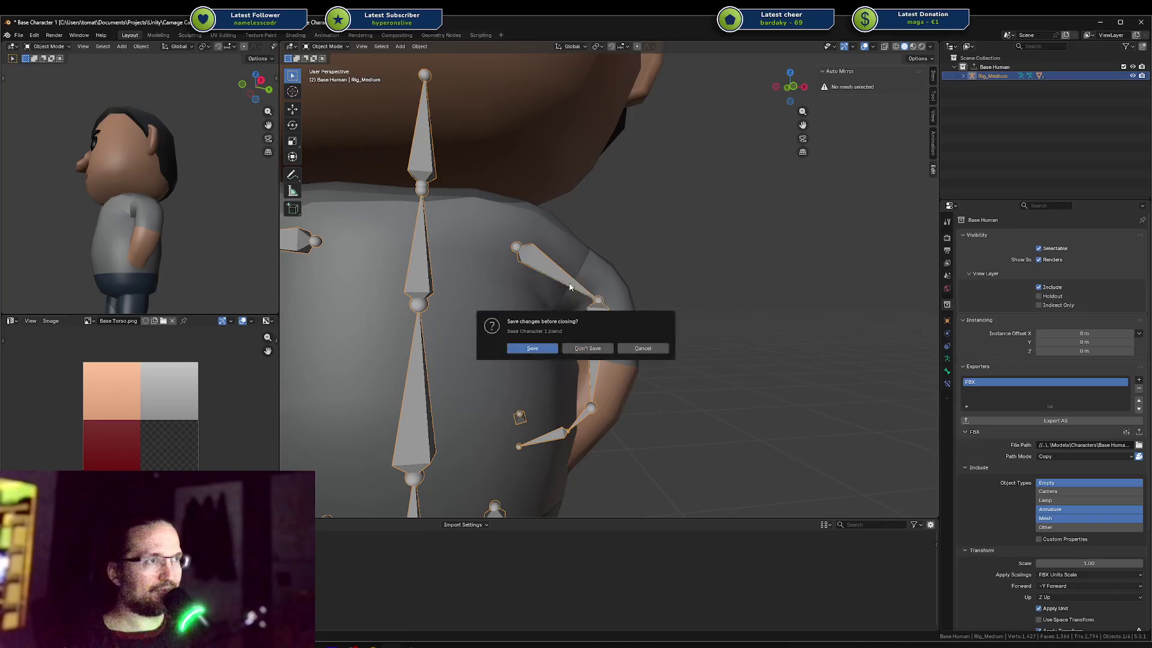
{"action": "left_click", "coordinate": [580, 352]}
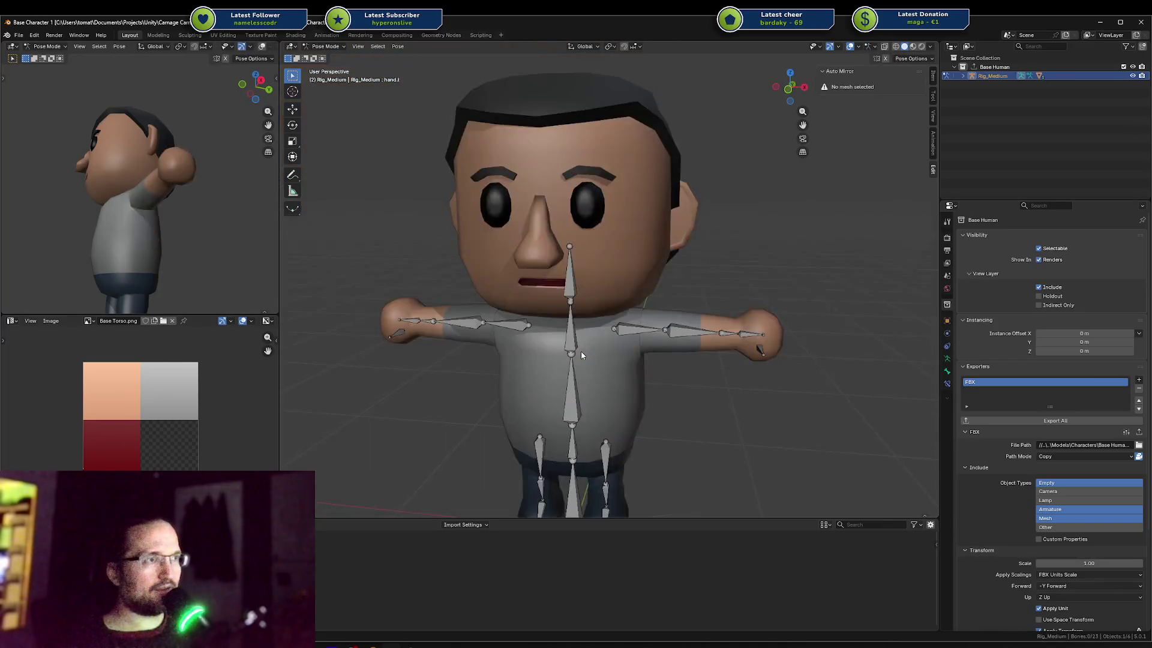
{"action": "key", "text": "ctrl+shift+o"}
{"action": "left_click", "coordinate": [674, 333]}
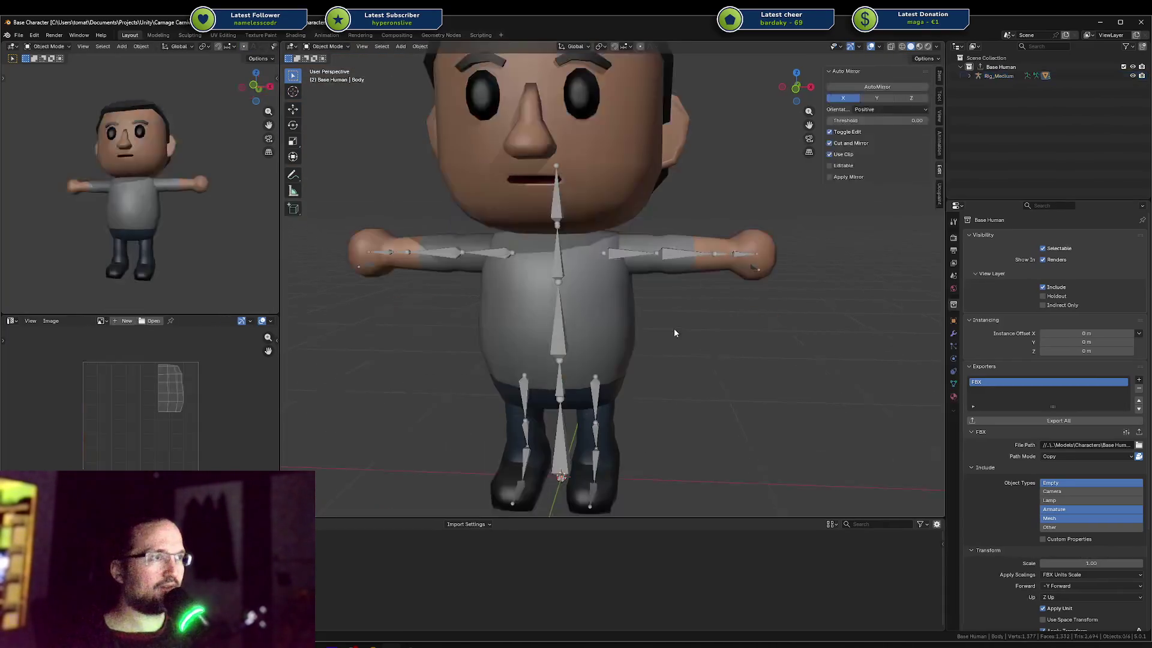
Inspect the Arms mesh in Weight Paint and Edit Mode, then return it to Object Mode.
{"action": "left_click", "coordinate": [647, 259]}
{"action": "key", "text": "ctrl+Tab"}
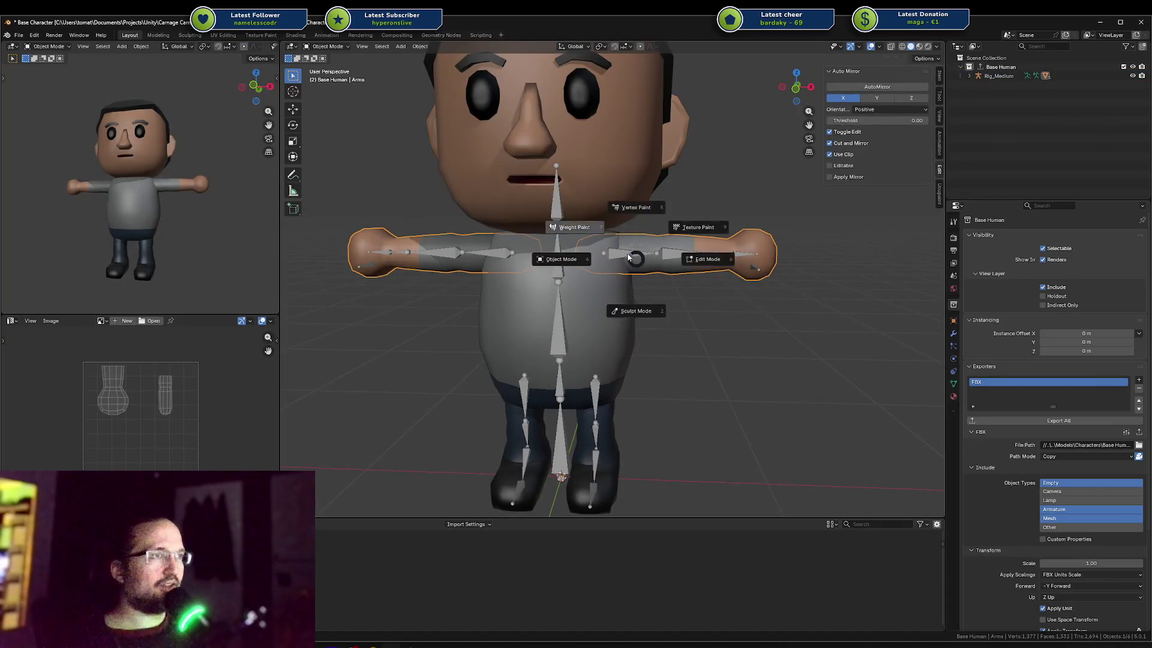
{"action": "left_click", "coordinate": [627, 253]}
{"action": "right_click", "coordinate": [627, 253]}
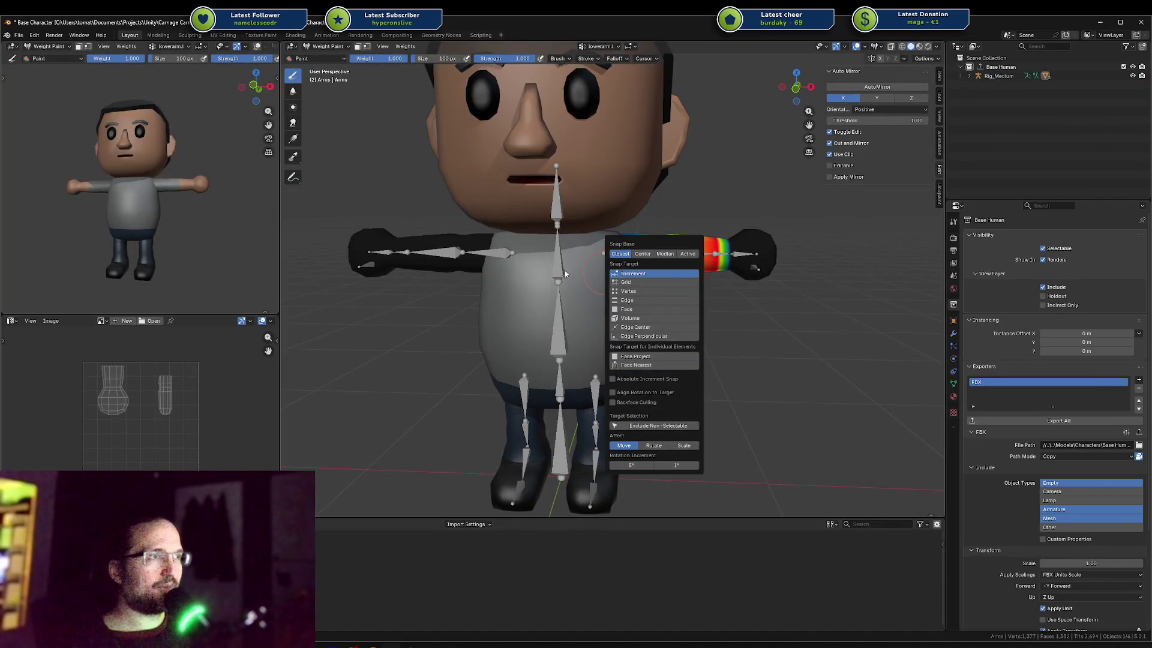
{"action": "key", "text": "Tab"}
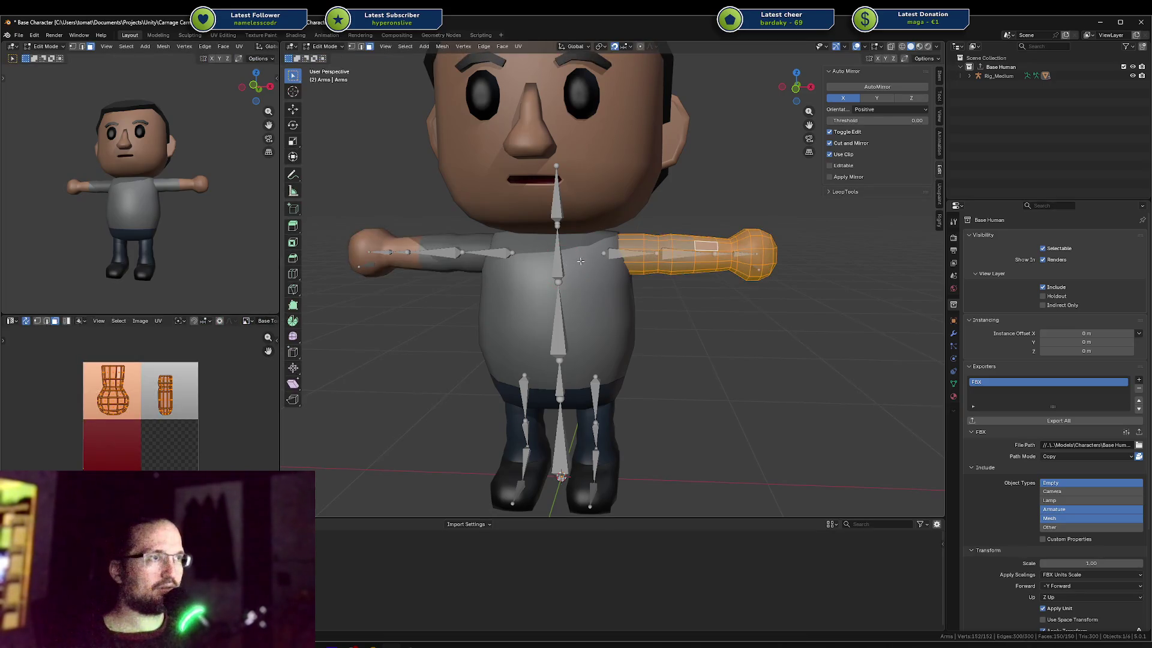
{"action": "key", "text": "ctrl+Tab"}
{"action": "left_click", "coordinate": [516, 225]}
Pose the Rig_Medium armature, test grabbing upperarm.l, and check the Auto IK and X-Axis Mirror options.
{"action": "left_click", "coordinate": [627, 262]}
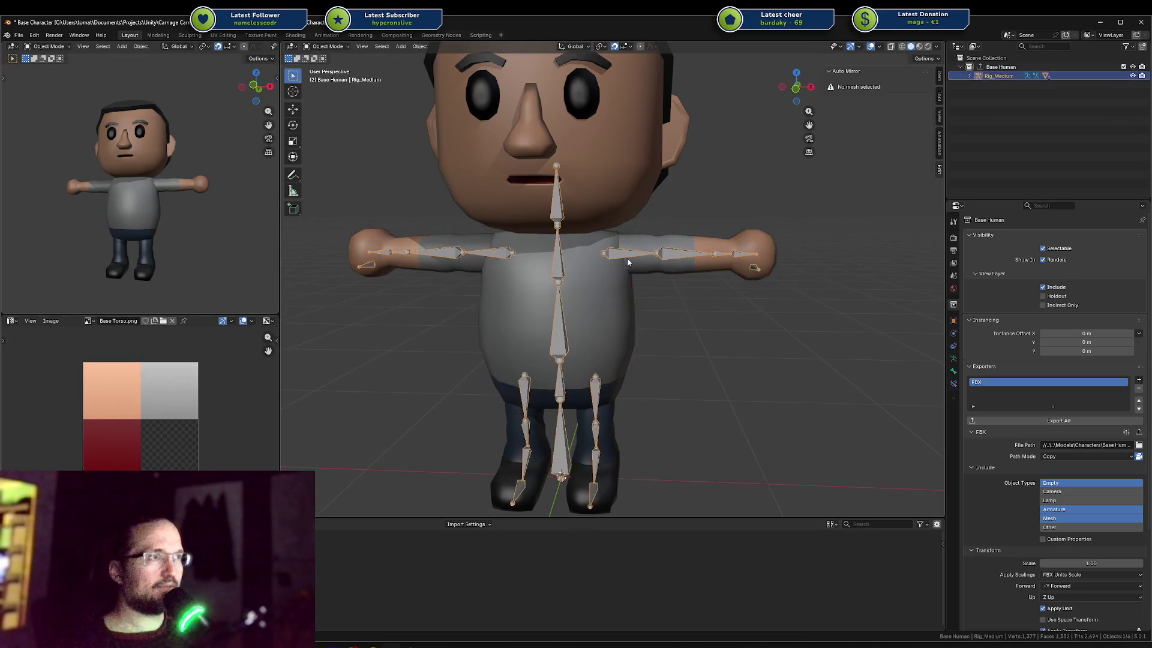
{"action": "key", "text": "ctrl+Tab"}
{"action": "left_click", "coordinate": [624, 255]}
{"action": "key", "text": "g"}
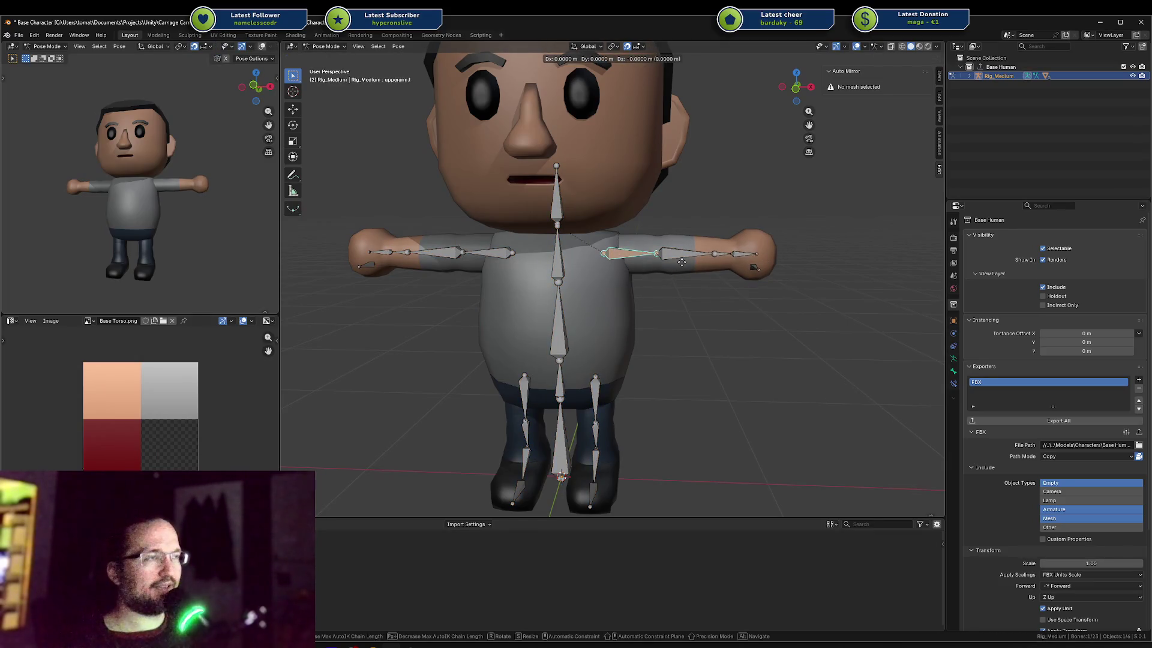
{"action": "key", "text": "Escape"}
{"action": "left_click", "coordinate": [906, 58]}
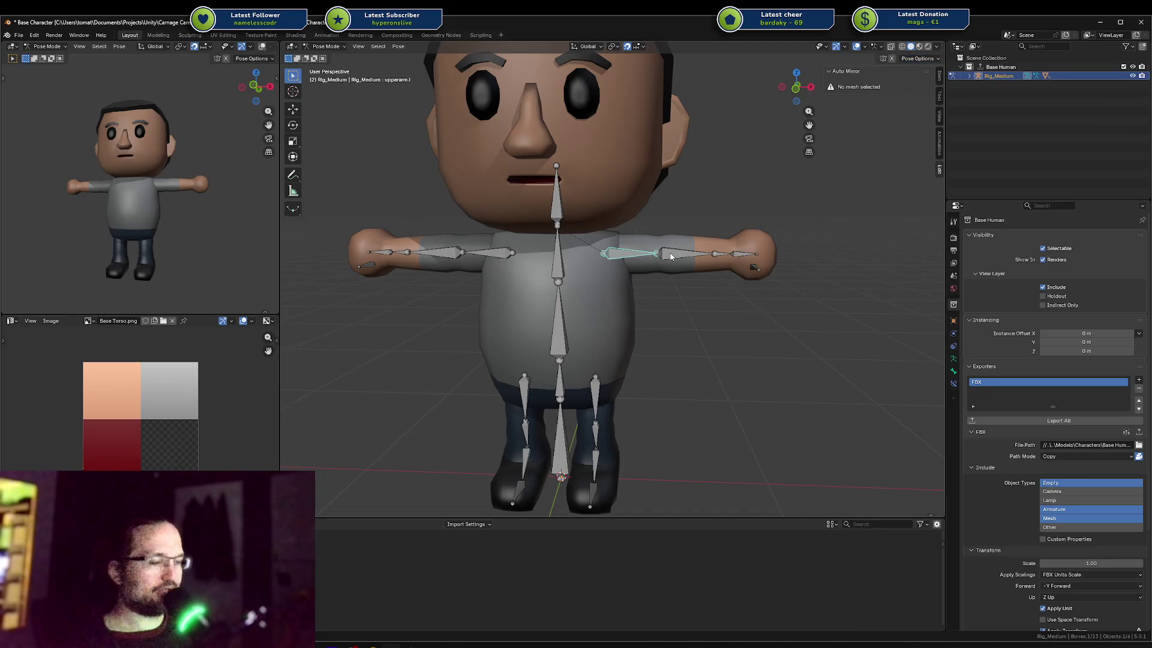
{"action": "scroll", "coordinate": [645, 262], "scroll_direction": "up", "scroll_amount": 2}
Re-enter Pose Mode and pull the left upper arm bone outward to test it, then cancel.
{"action": "key", "text": "ctrl+Tab"}
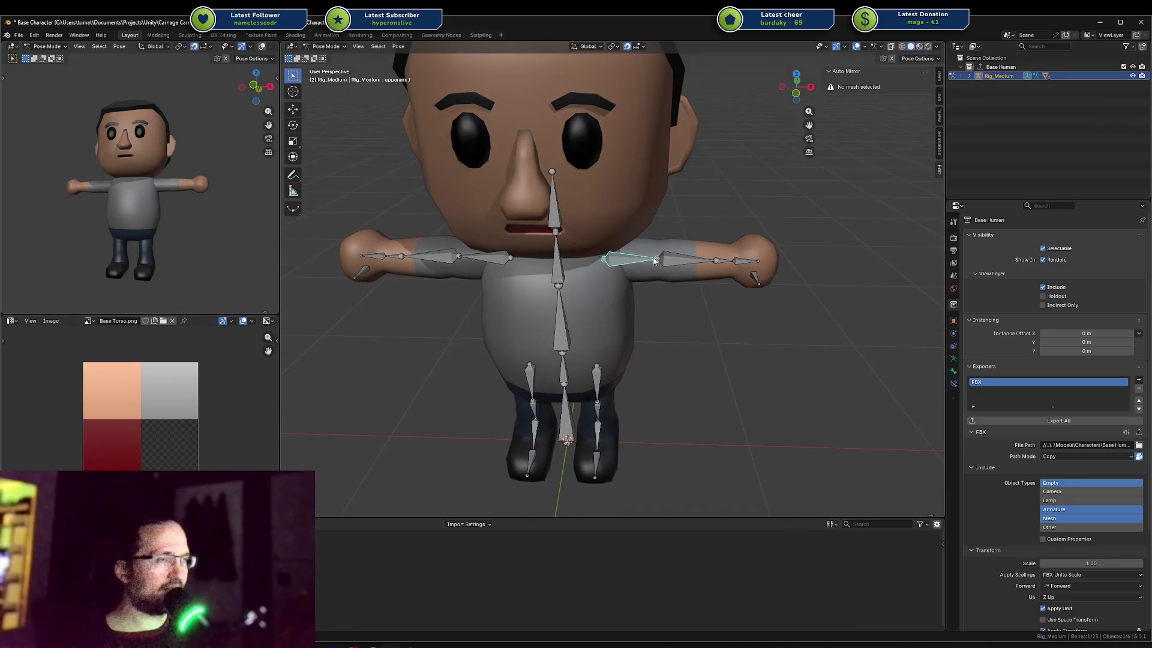
{"action": "key", "text": "ctrl+Tab"}
{"action": "left_click", "coordinate": [621, 262]}
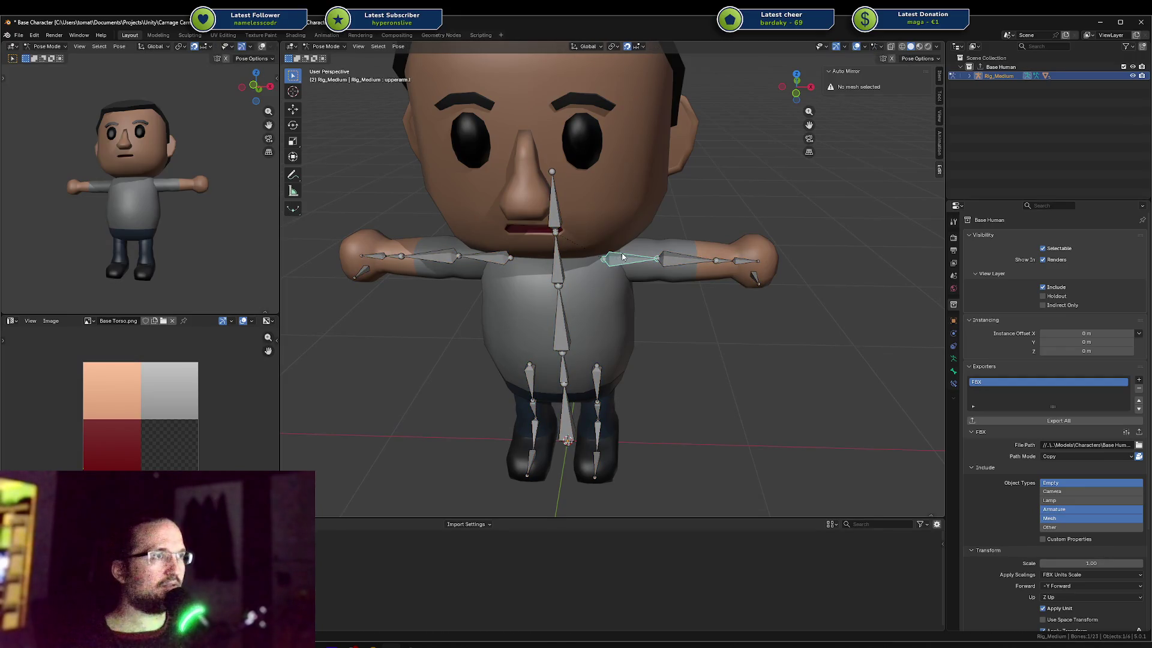
{"action": "key", "text": "g"}
{"action": "key", "text": "Escape"}
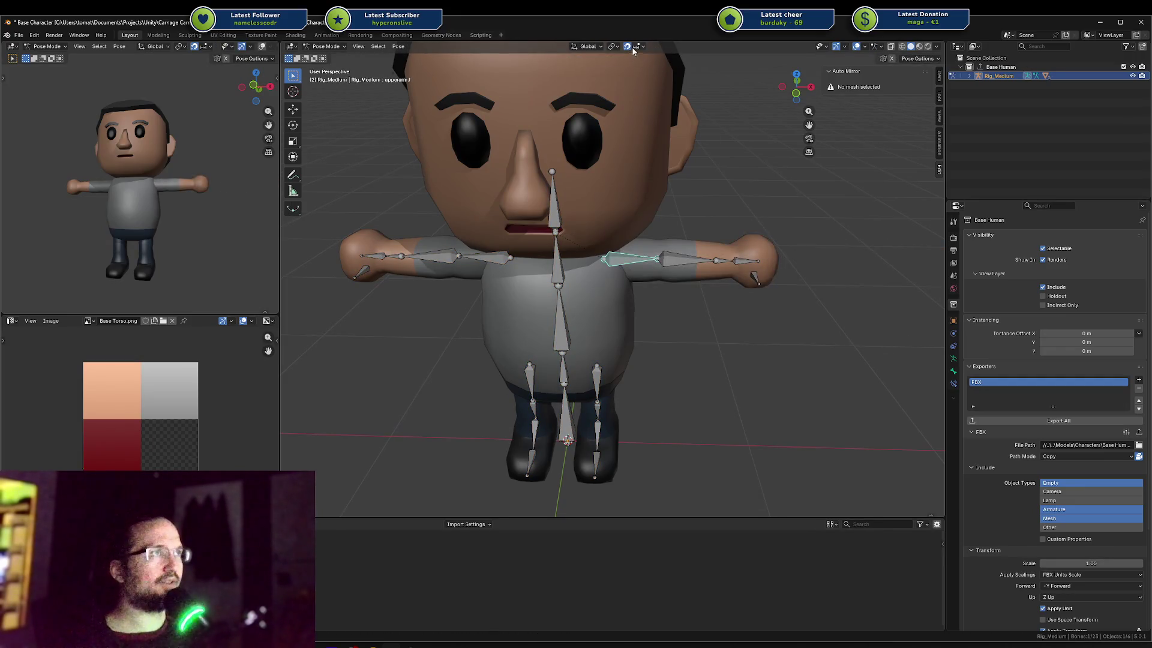
{"action": "key", "text": "g"}
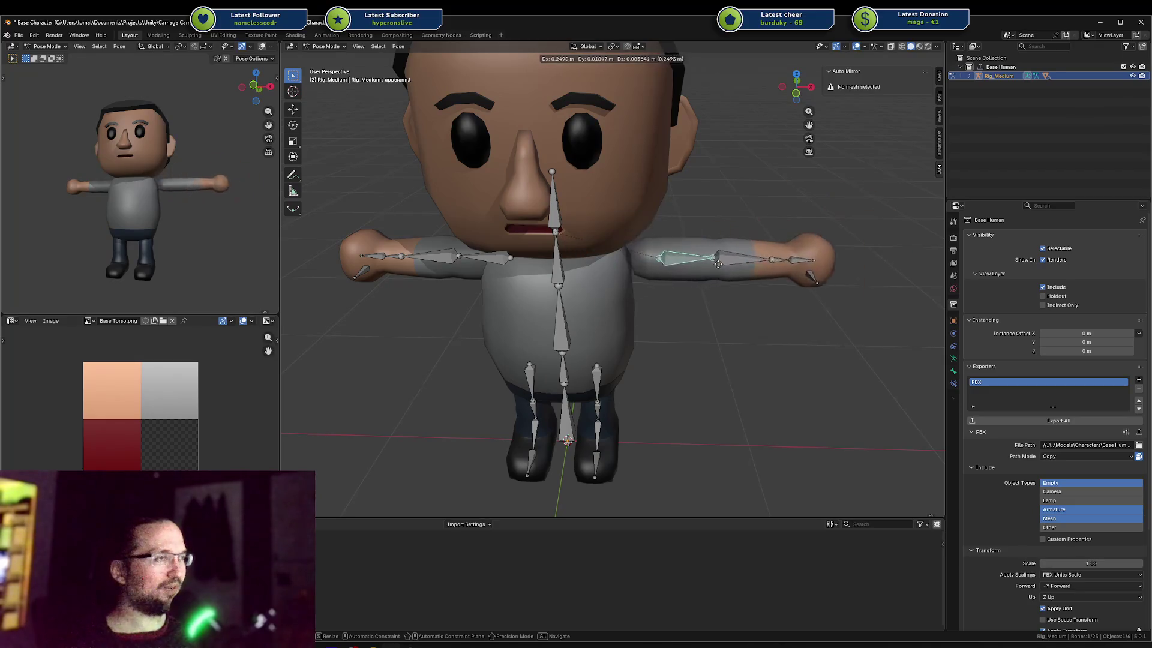
{"action": "key", "text": "Escape"}
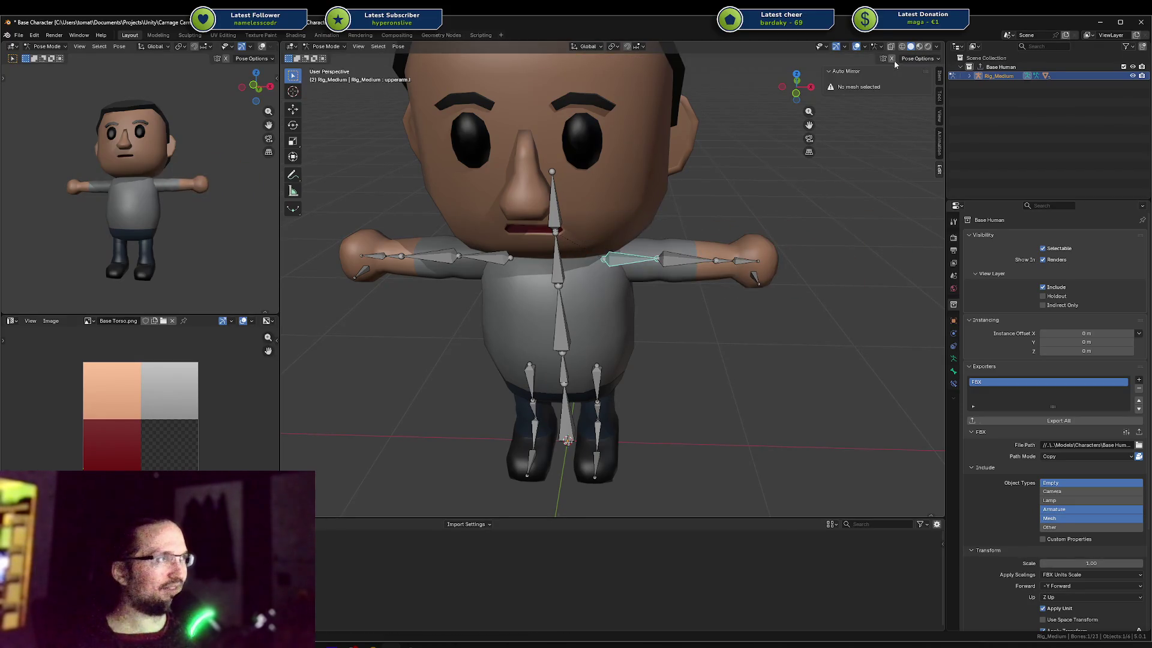
Revert the file to its saved state, discarding the posing changes.
{"action": "key", "text": "F4"}
{"action": "key", "text": "q"}
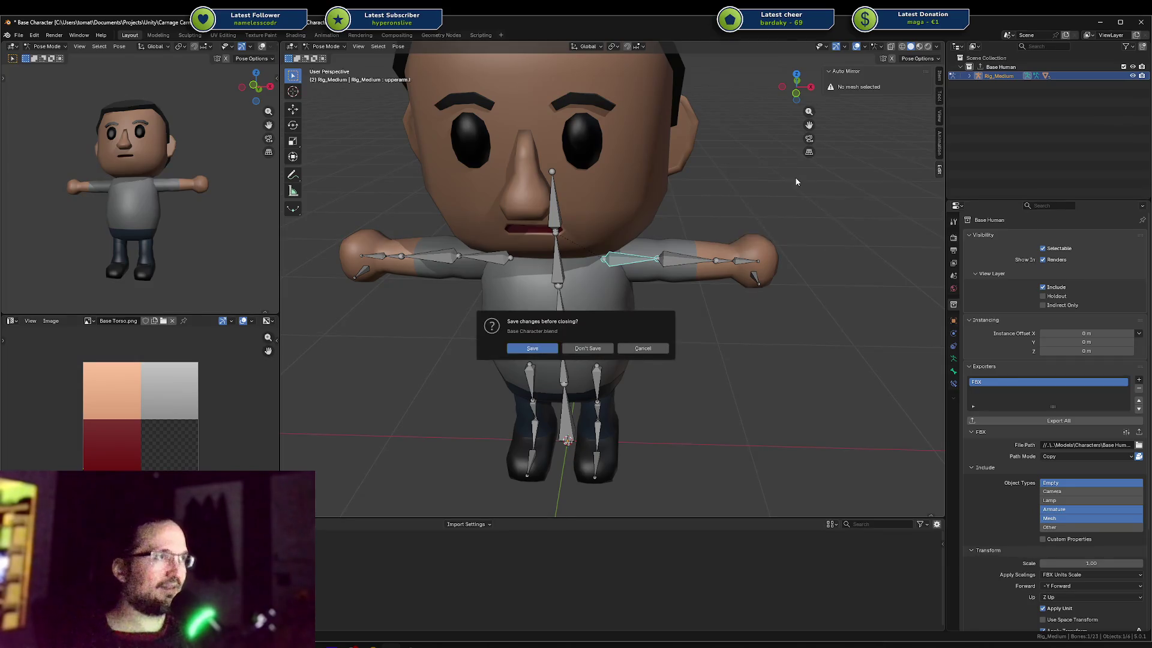
{"action": "left_click", "coordinate": [587, 348]}
{"action": "scroll", "coordinate": [696, 347], "scroll_direction": "down", "scroll_amount": 5}
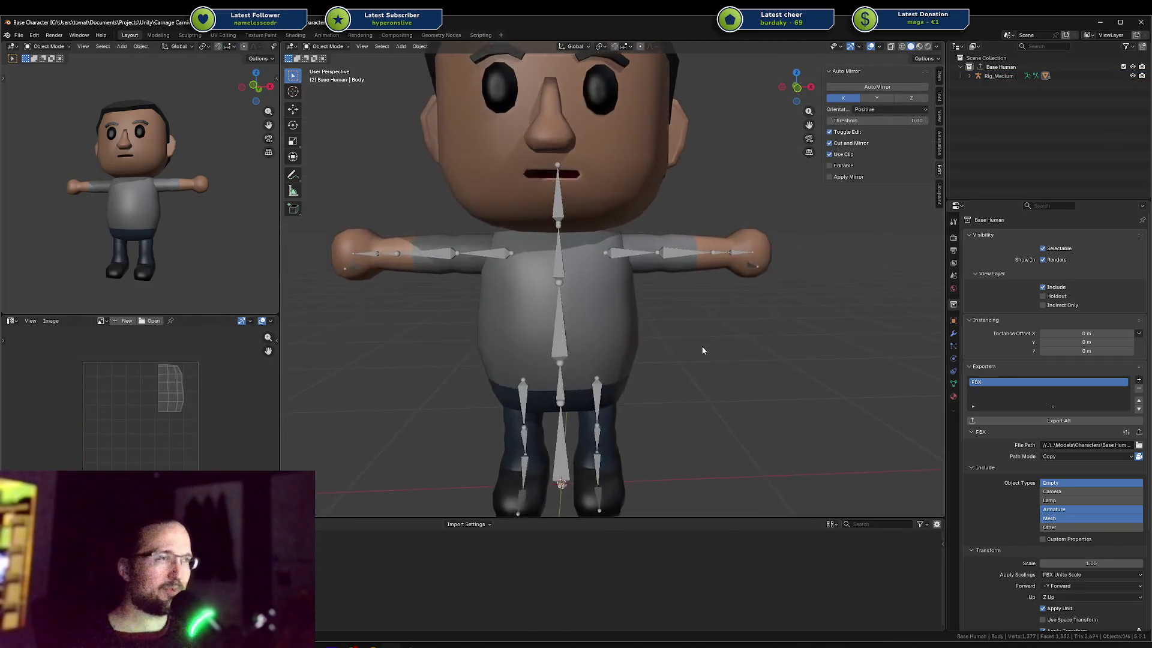
{"action": "middle_click_drag", "start_coordinate": [707, 348], "coordinate": [704, 357]}
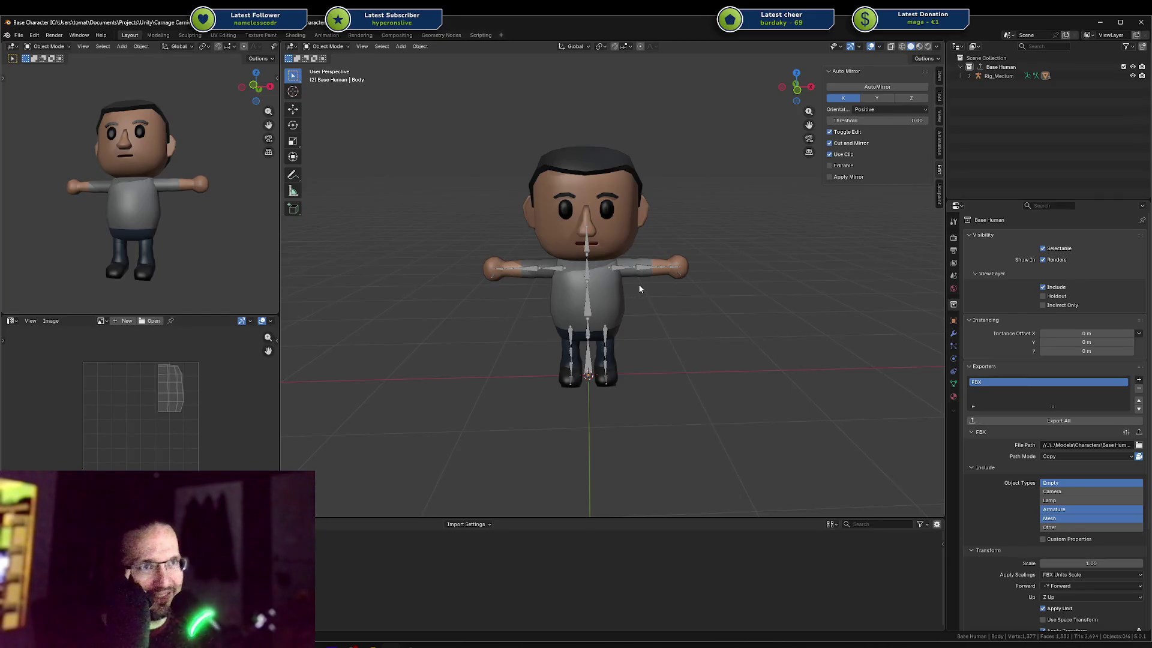
{"action": "scroll", "coordinate": [639, 283], "scroll_direction": "up", "scroll_amount": 3}
{"action": "mouse_move", "coordinate": [639, 283]}
{"action": "middle_mouse_down"}
{"action": "mouse_move", "coordinate": [599, 243]}
{"action": "mouse_move", "coordinate": [589, 249]}
{"action": "middle_mouse_up"}
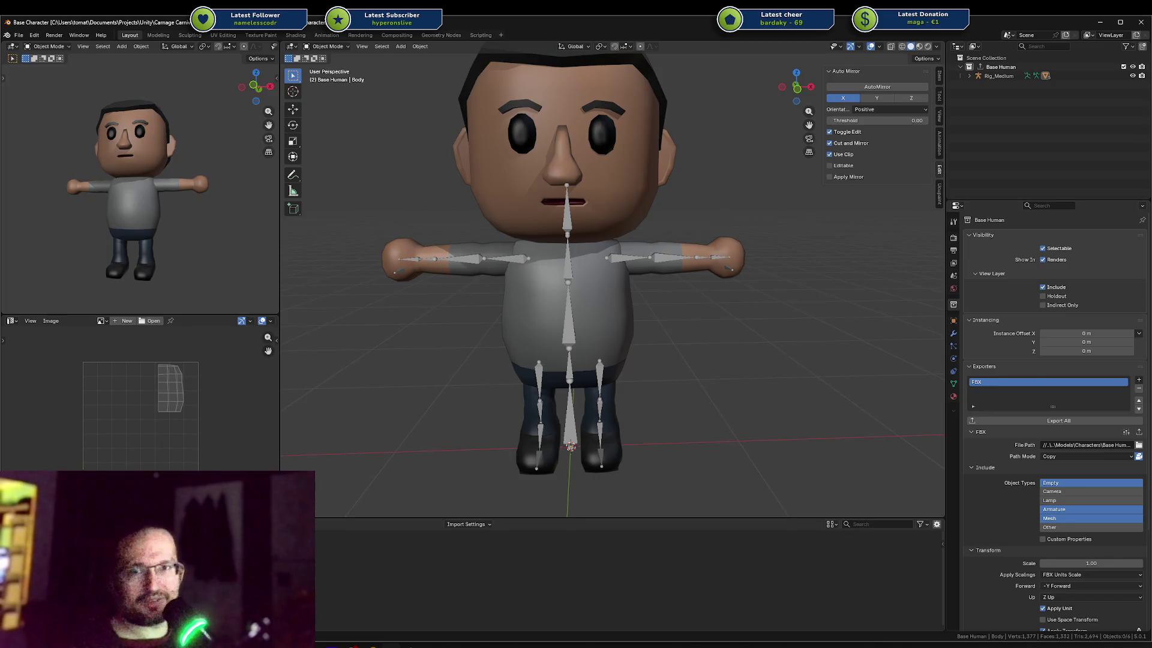
{"action": "mouse_move", "coordinate": [378, 264]}
{"action": "middle_mouse_down"}
{"action": "mouse_move", "coordinate": [444, 239]}
{"action": "mouse_move", "coordinate": [397, 246]}
{"action": "middle_mouse_up"}
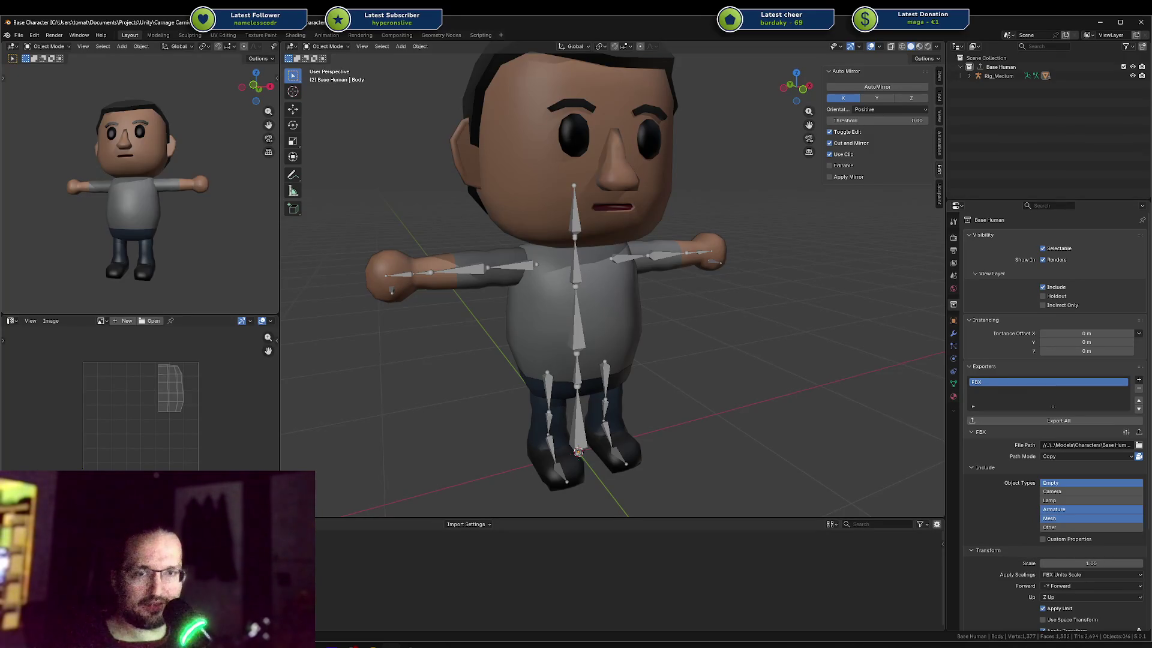
{"action": "middle_click_drag", "start_coordinate": [420, 270], "coordinate": [449, 274]}
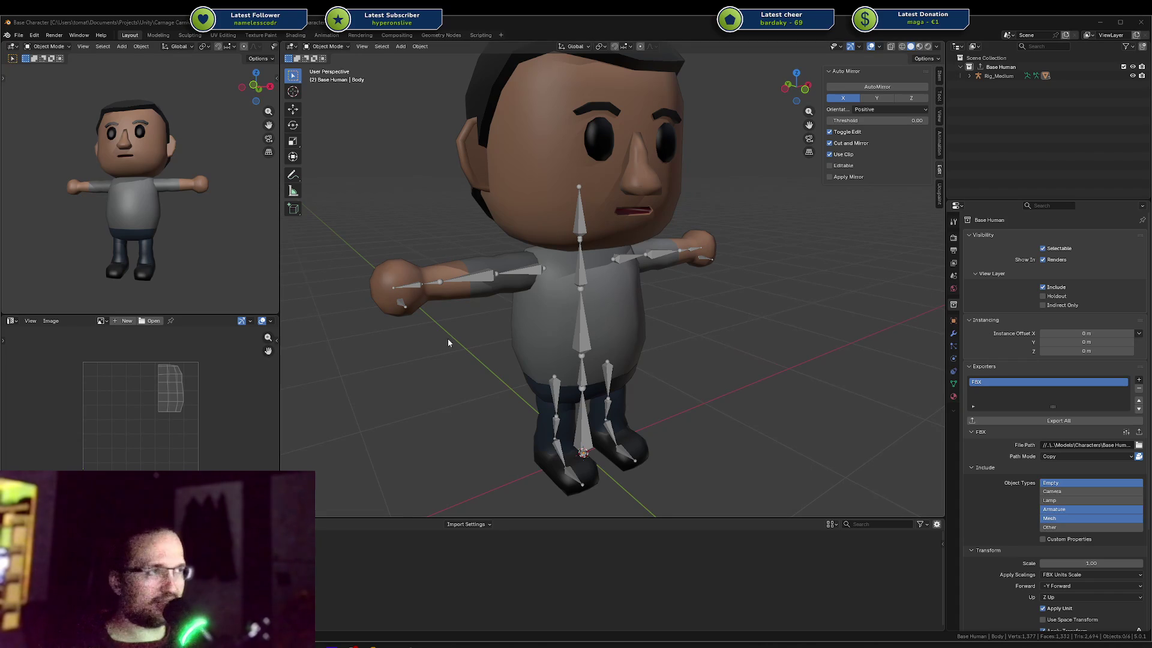
{"action": "middle_click_drag", "start_coordinate": [553, 343], "coordinate": [655, 312]}
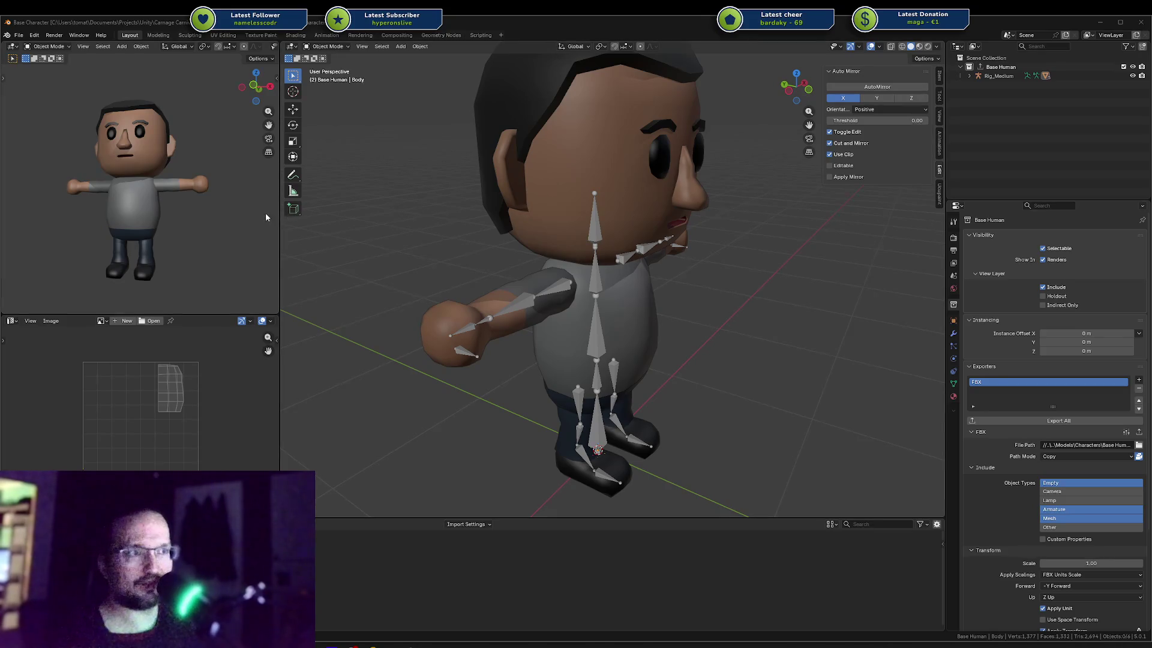
{"action": "middle_click_drag", "start_coordinate": [434, 258], "coordinate": [433, 287]}
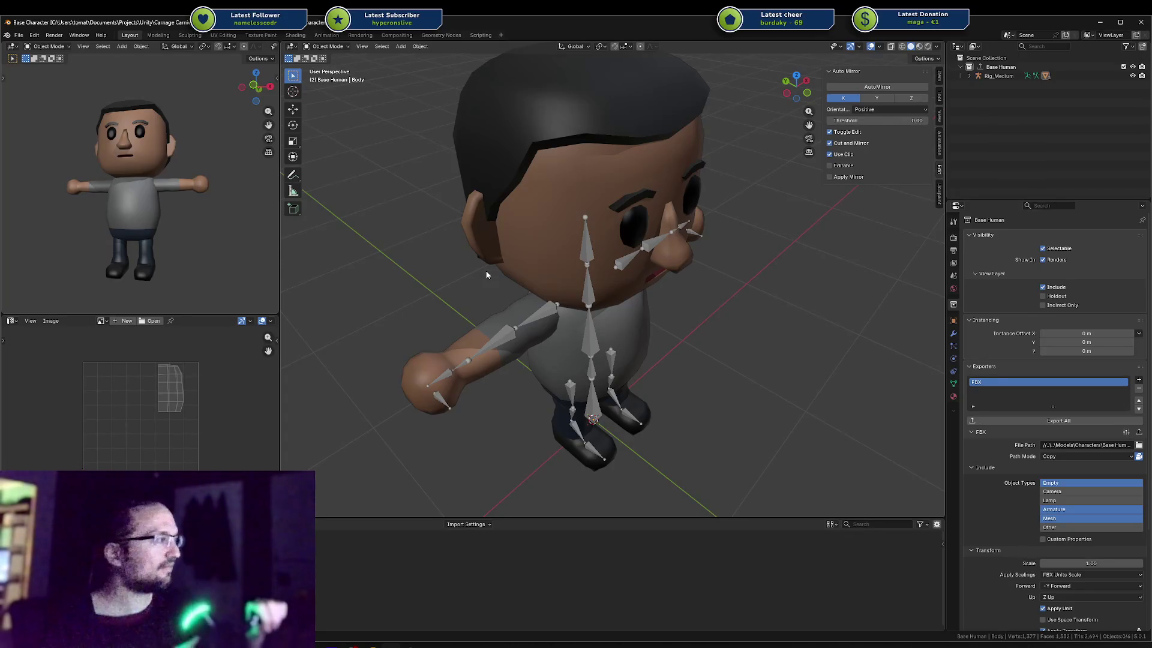
Orbit the view so the rigged character faces the camera frontally.
{"action": "scroll", "coordinate": [654, 306], "scroll_direction": "down", "scroll_amount": 5}
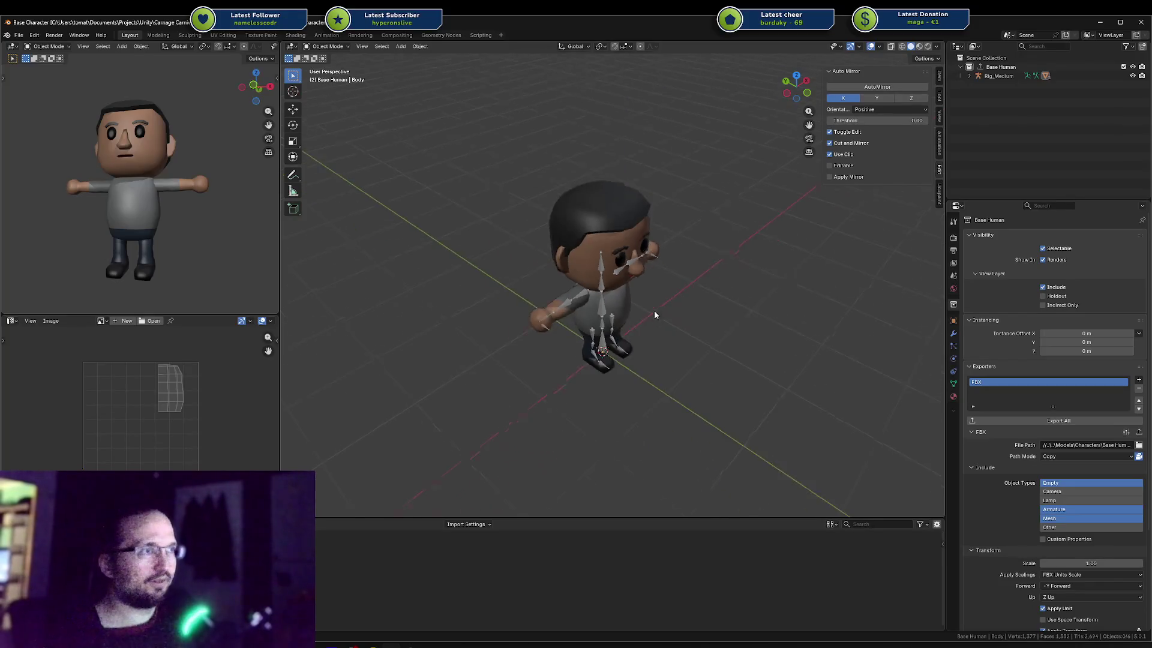
{"action": "middle_click_drag", "start_coordinate": [688, 338], "coordinate": [647, 350]}
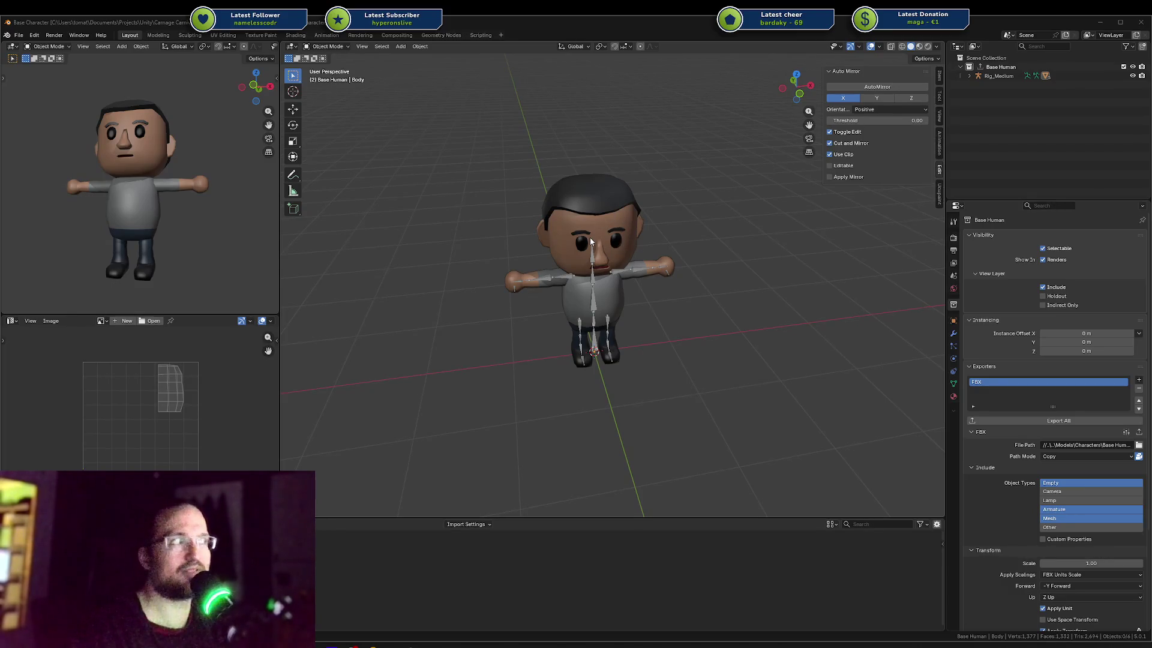
{"action": "middle_click_drag", "start_coordinate": [636, 302], "coordinate": [613, 298]}
{"action": "scroll", "coordinate": [594, 306], "scroll_direction": "up", "scroll_amount": 3}
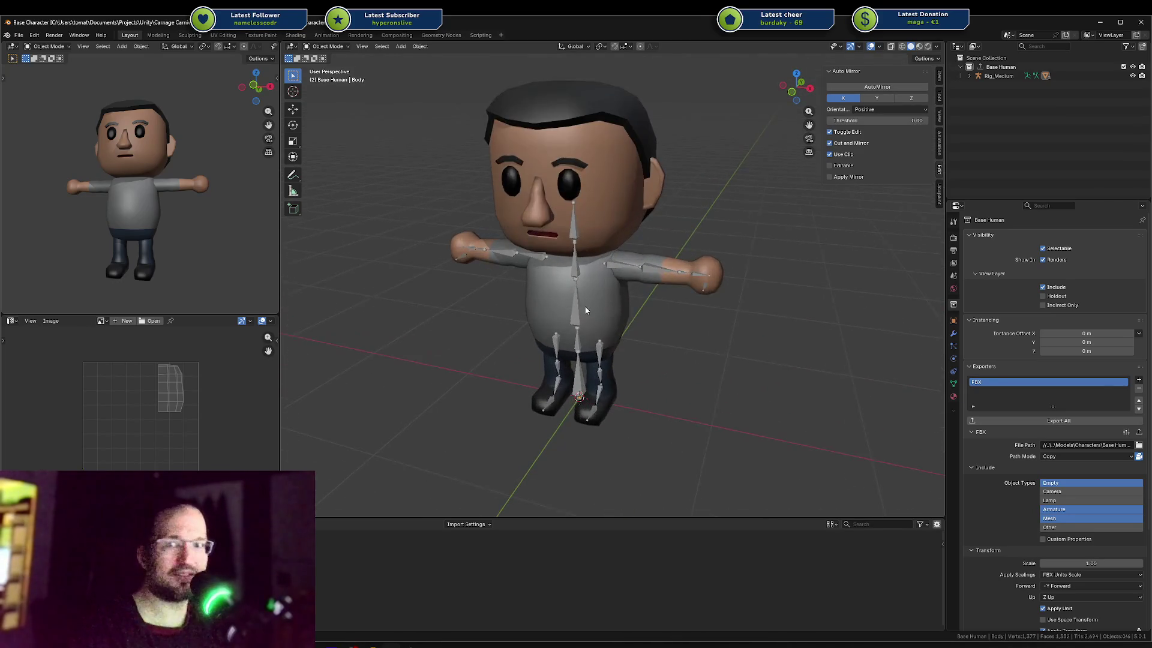
{"action": "middle_click_drag", "start_coordinate": [530, 323], "coordinate": [587, 301], "text": "shift"}
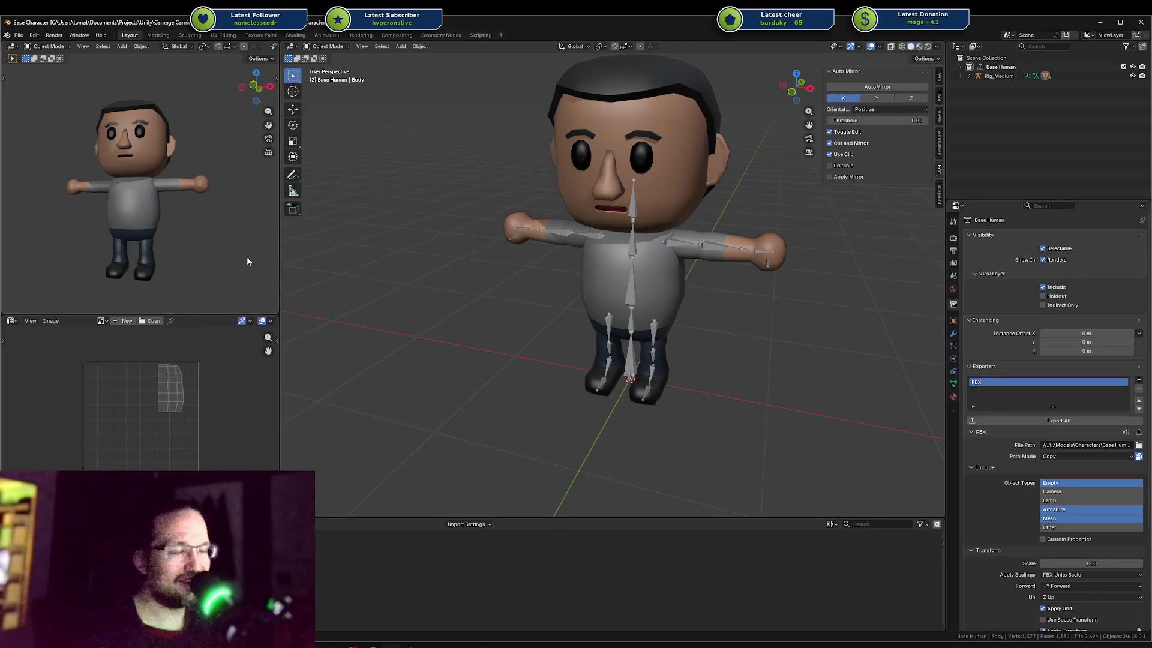
{"action": "mouse_move", "coordinate": [336, 288]}
{"action": "middle_mouse_down"}
{"action": "mouse_move", "coordinate": [562, 304]}
{"action": "mouse_move", "coordinate": [512, 347]}
{"action": "middle_mouse_up"}
{"action": "scroll", "coordinate": [547, 320], "scroll_direction": "down", "scroll_amount": 2}
{"action": "scroll", "coordinate": [548, 326], "scroll_direction": "up", "scroll_amount": 4}
{"action": "mouse_move", "coordinate": [559, 354]}
{"action": "middle_mouse_down"}
{"action": "mouse_move", "coordinate": [532, 367]}
{"action": "mouse_move", "coordinate": [540, 351]}
{"action": "middle_mouse_up"}
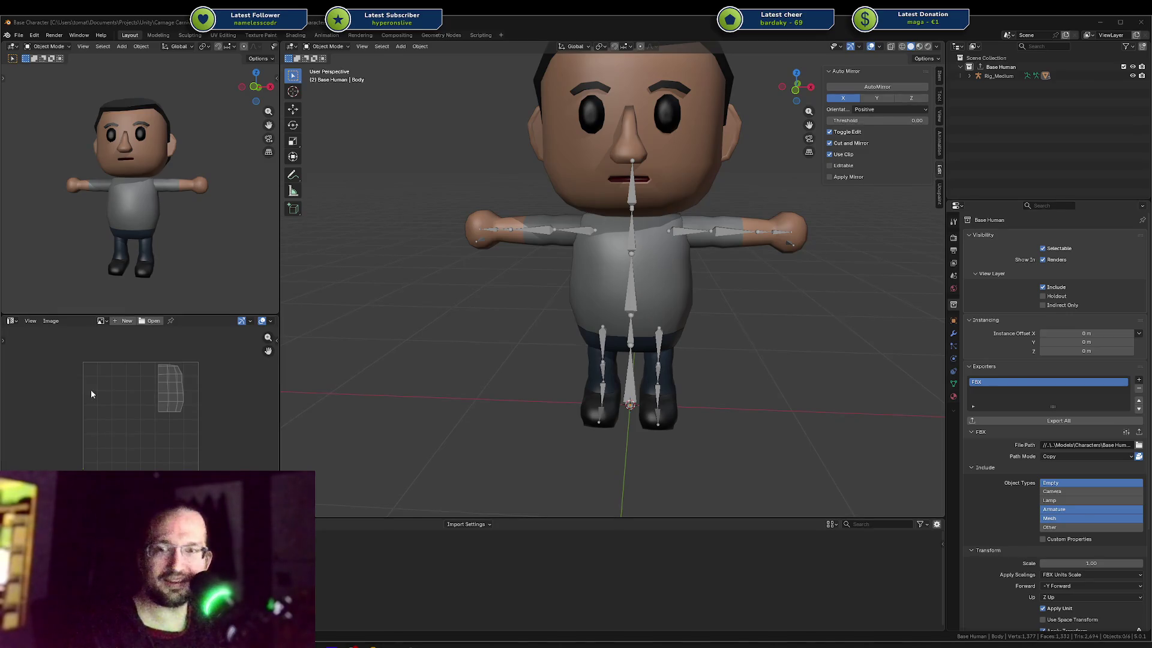
{"action": "mouse_move", "coordinate": [527, 318]}
{"action": "middle_mouse_down"}
{"action": "mouse_move", "coordinate": [541, 328]}
{"action": "mouse_move", "coordinate": [529, 337]}
{"action": "mouse_move", "coordinate": [539, 369]}
{"action": "middle_mouse_up"}
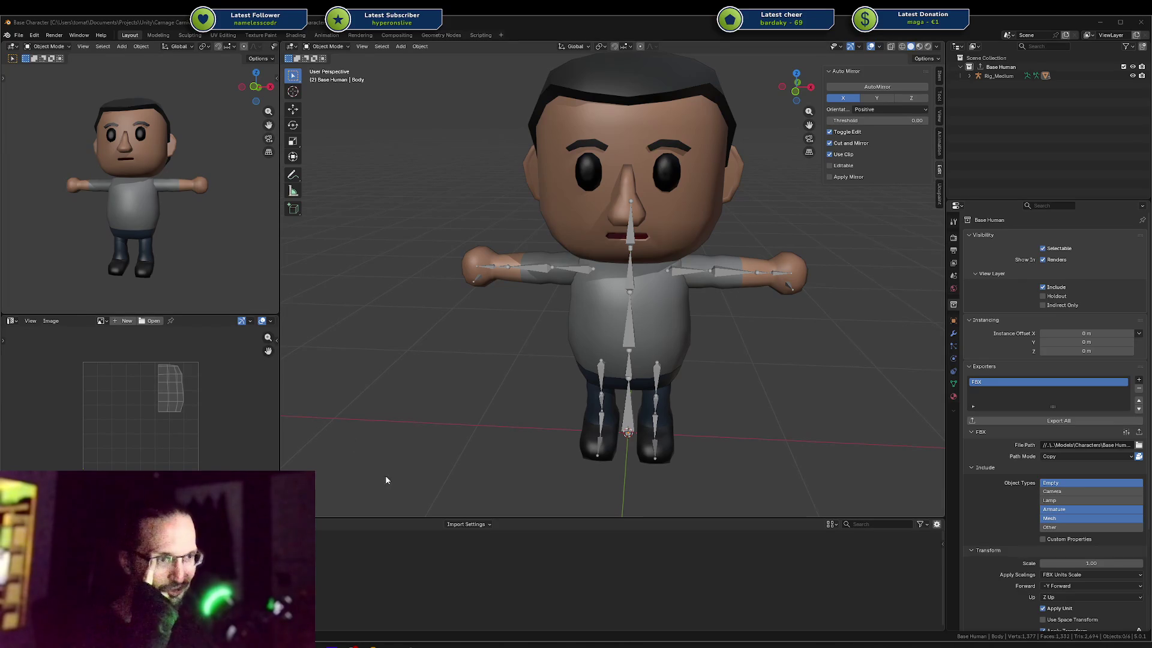
{"action": "mouse_move", "coordinate": [324, 642]}
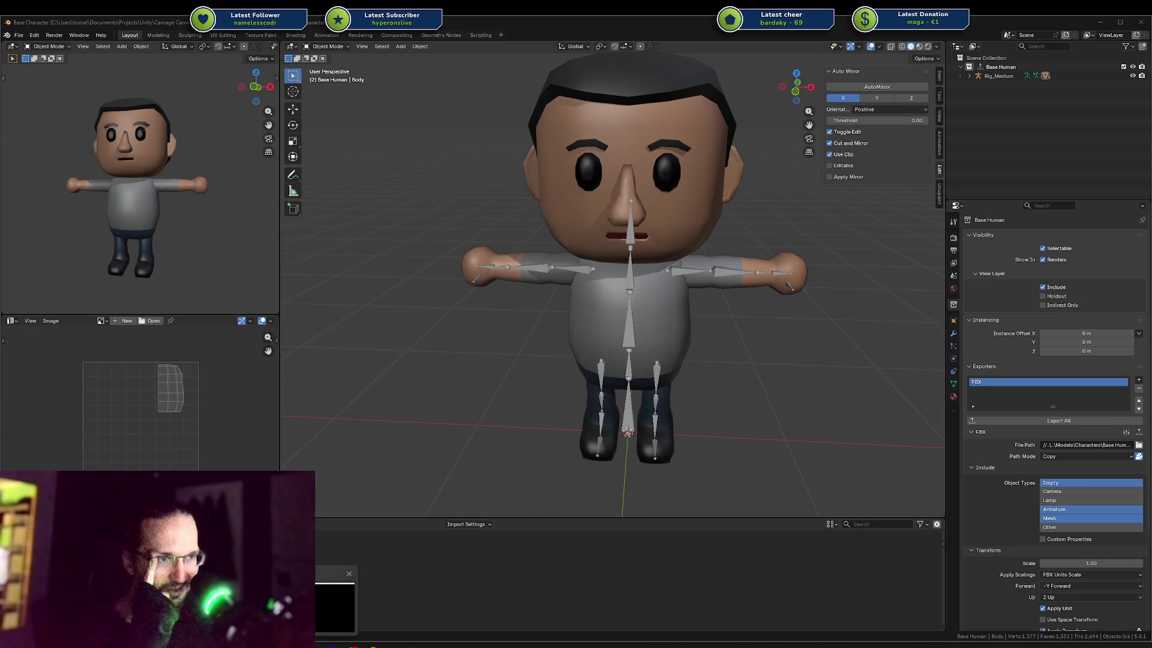
Check the Twitcher window from the taskbar, close it, and switch to the StreamElements browser page.
{"action": "left_click", "coordinate": [336, 603]}
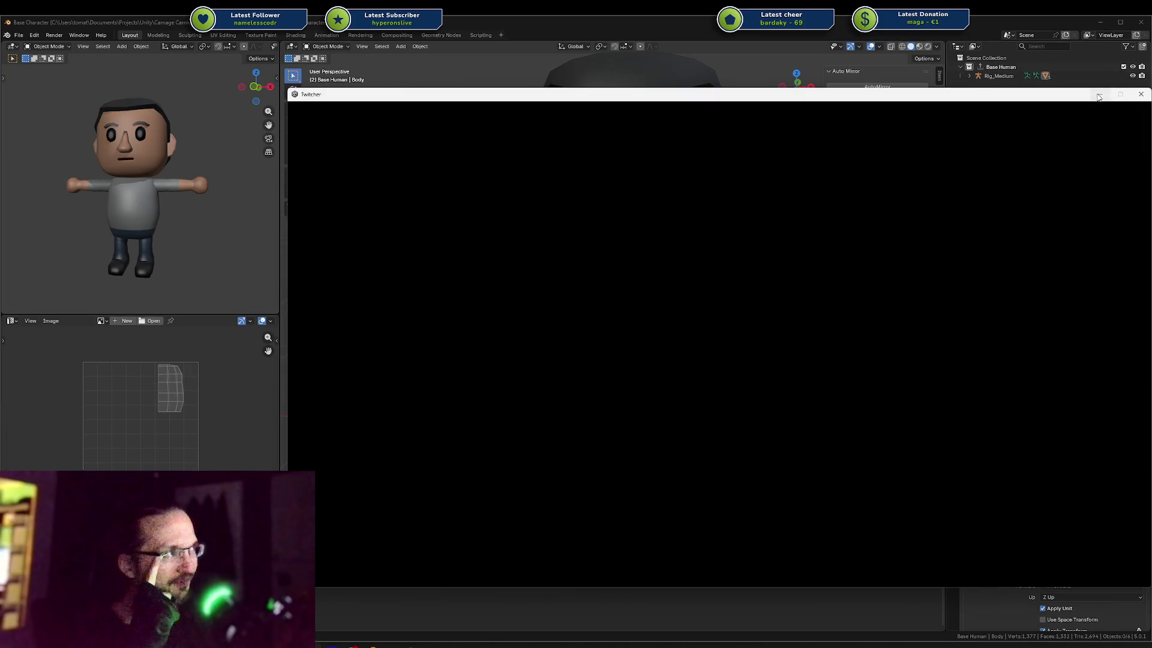
{"action": "left_click", "coordinate": [1099, 94]}
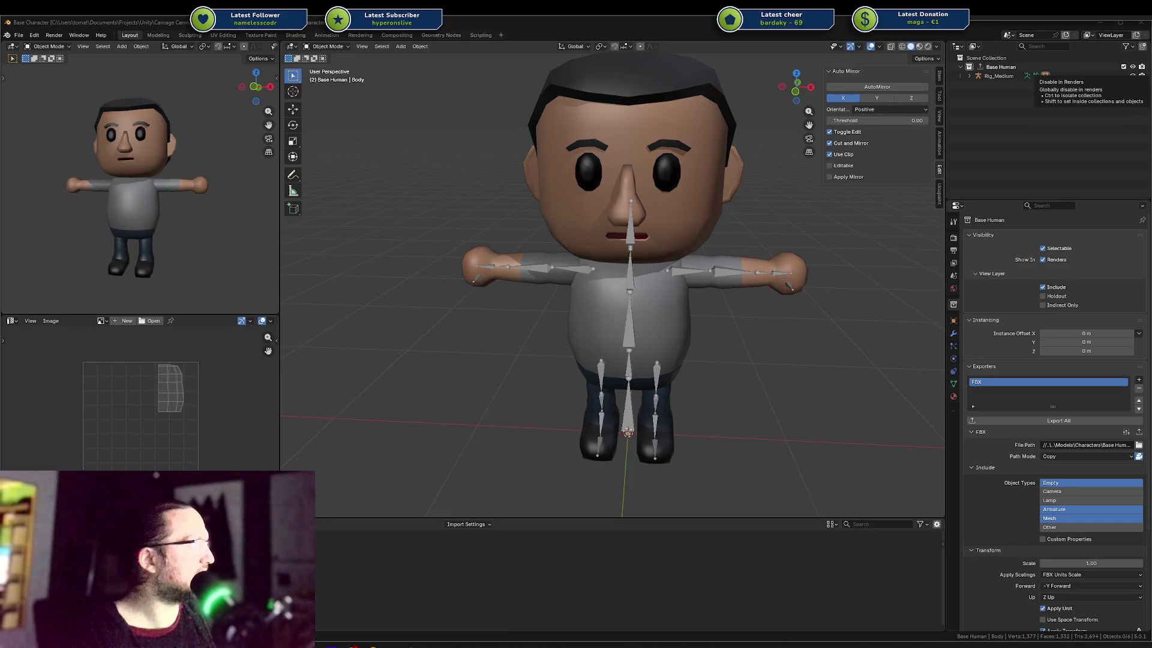
{"action": "key", "text": "alt+Tab"}
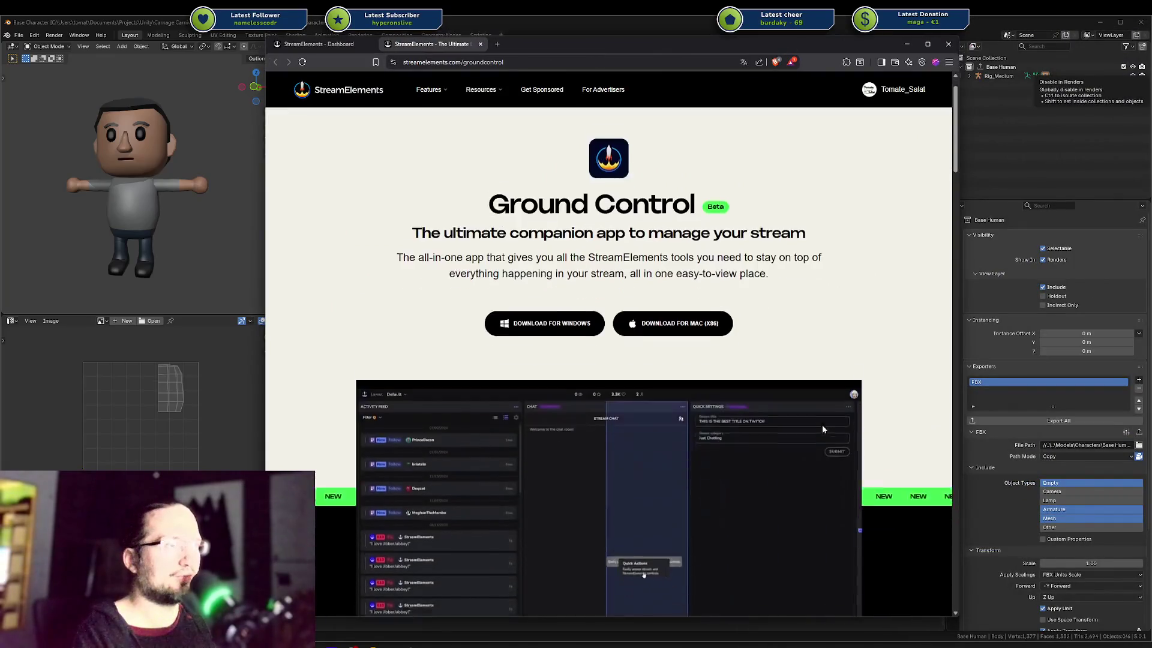
Save the Ground Control for Windows installer to Downloads and move the browser out of the way.
{"action": "scroll", "coordinate": [868, 356], "scroll_direction": "down", "scroll_amount": 1}
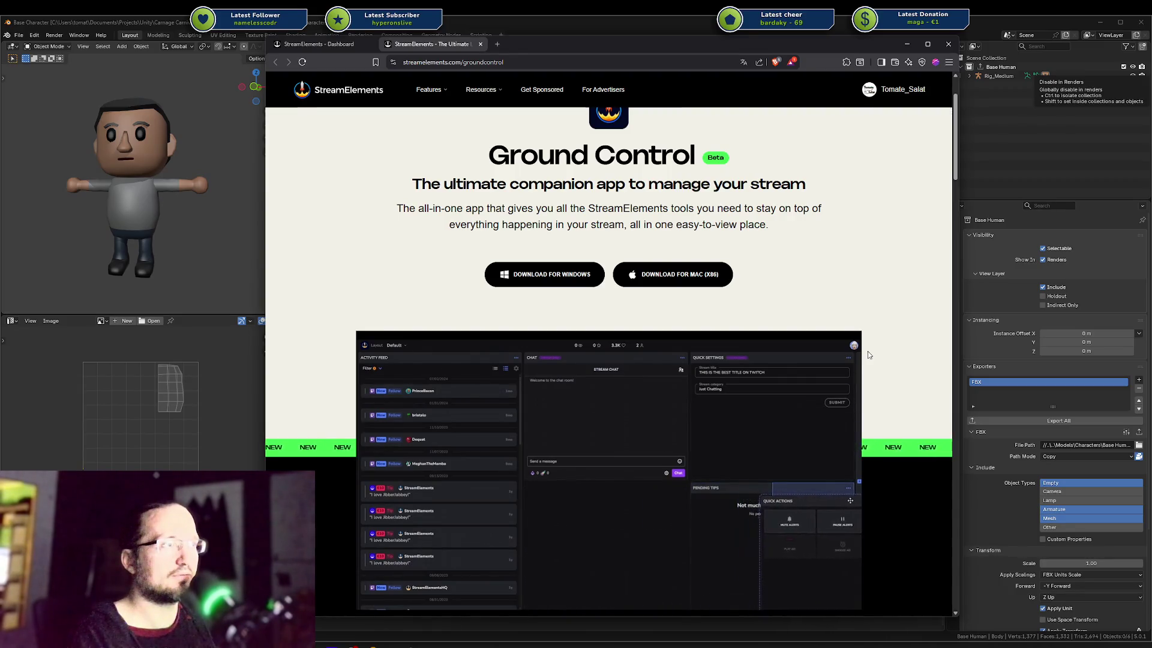
{"action": "left_click", "coordinate": [531, 276]}
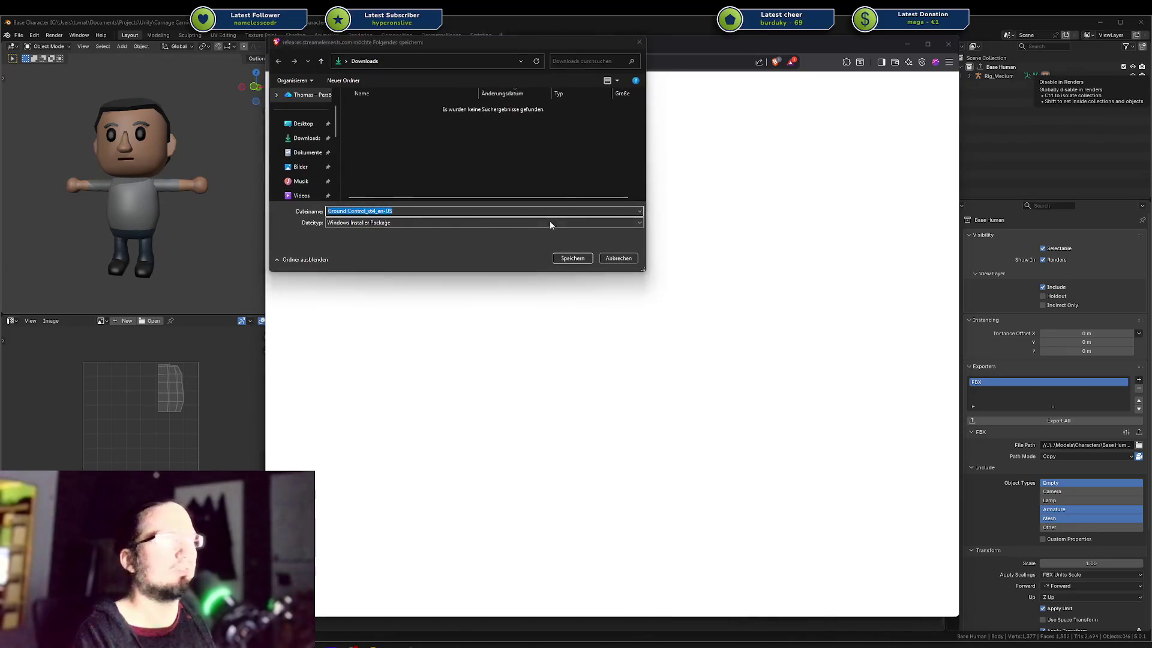
{"action": "left_click", "coordinate": [568, 257]}
{"action": "left_click_drag", "start_coordinate": [652, 41], "coordinate": [933, 44]}
{"action": "key", "text": "alt+Tab"}
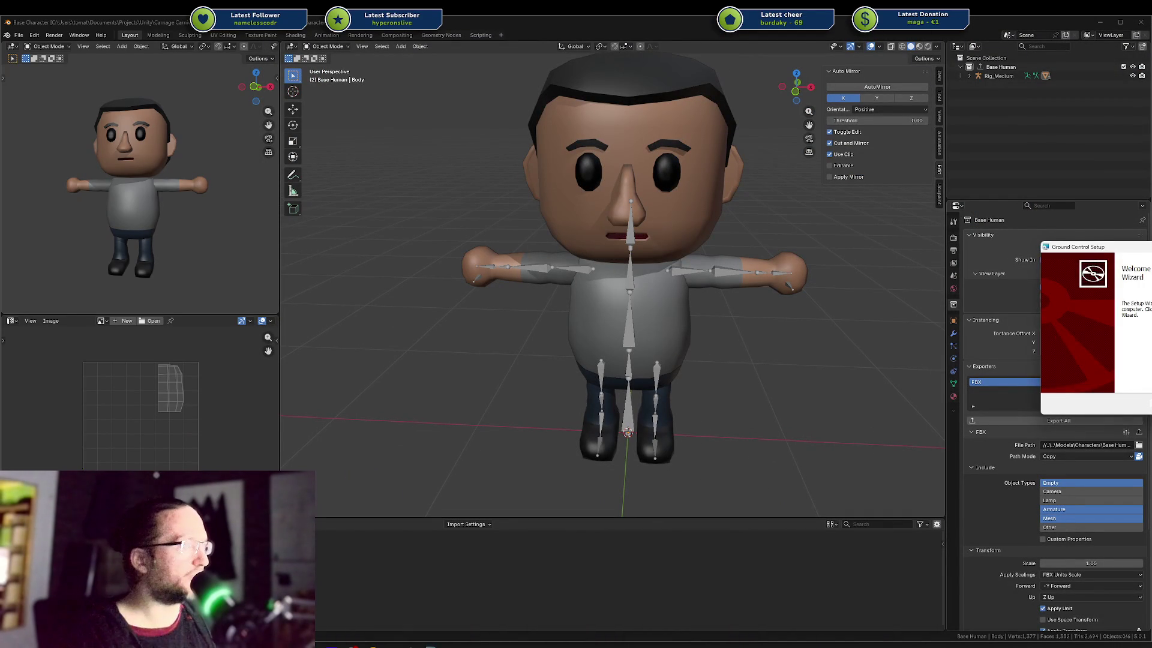
Finish the Ground Control v2.1.20 setup with launch enabled and centre the app window.
{"action": "key", "text": "Return"}
{"action": "key", "text": "Return"}
{"action": "key", "text": "Return"}
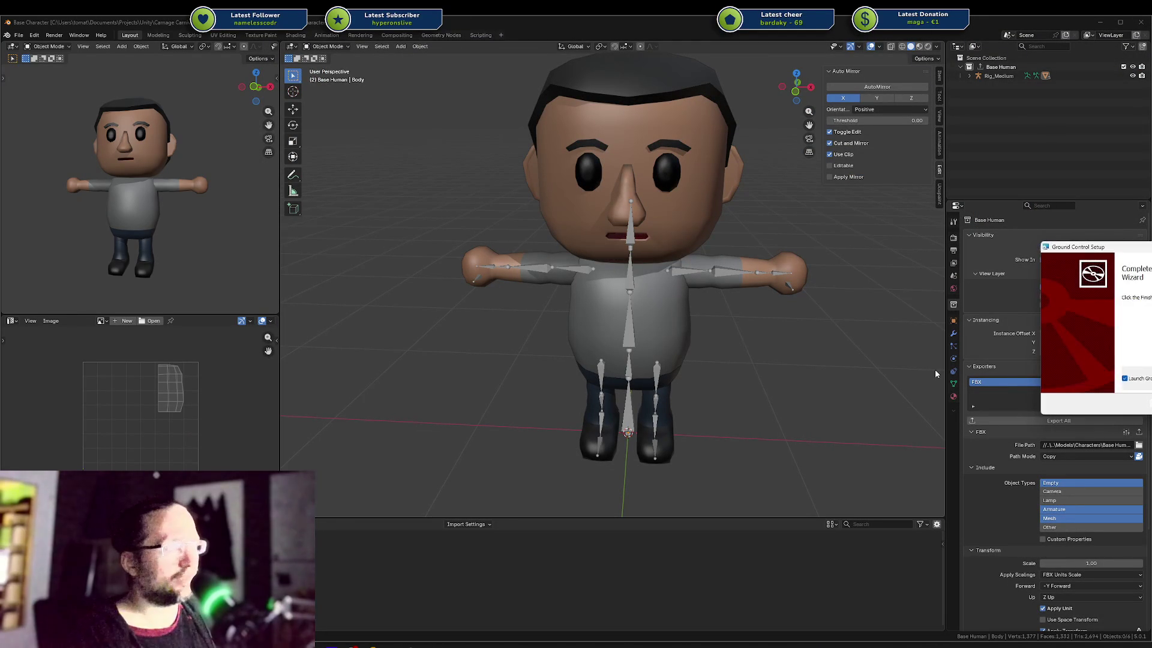
{"action": "key", "text": "Return"}
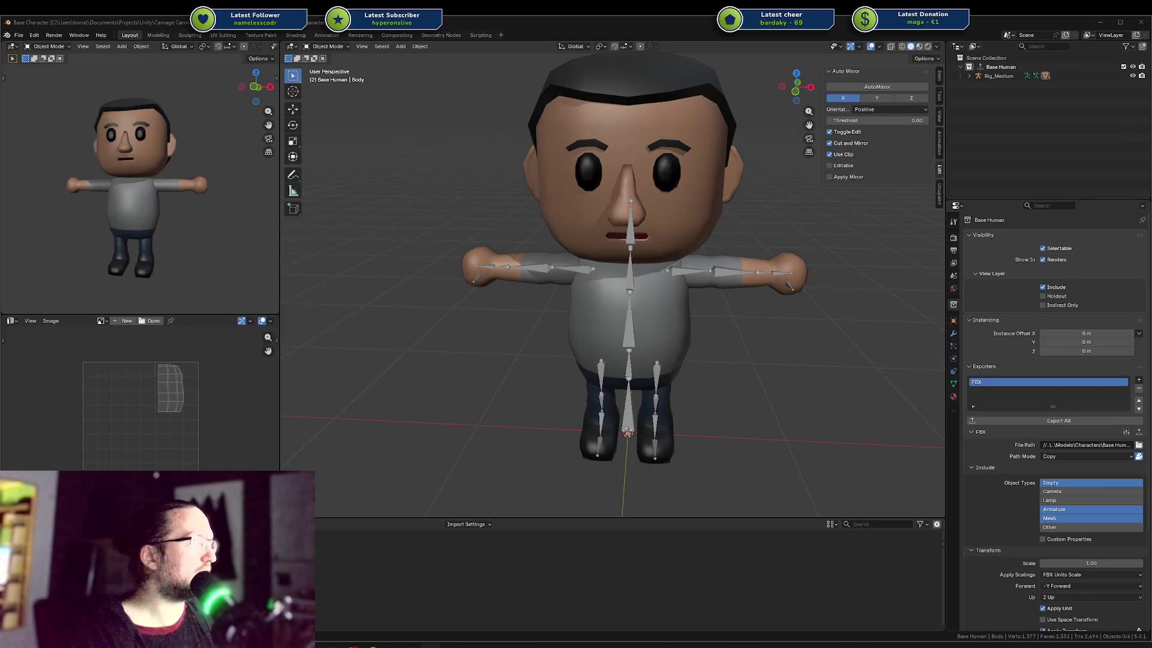
{"action": "left_click_drag", "start_coordinate": [990, 183], "coordinate": [478, 139]}
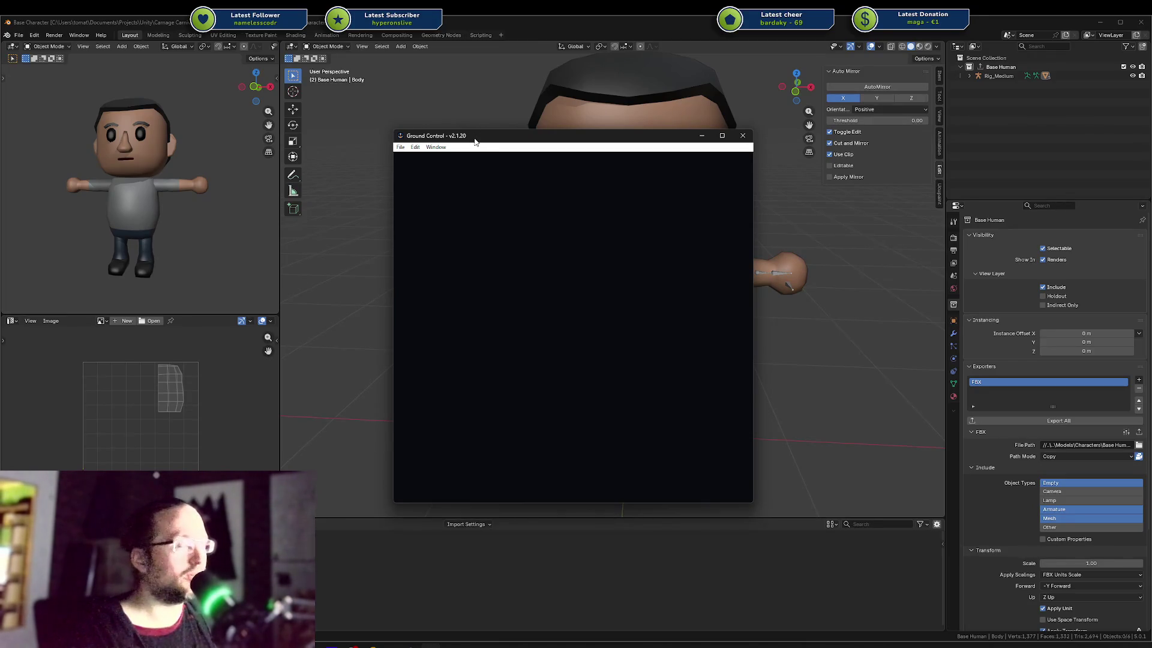
Close the blank Ground Control window and relaunch 'Ground Control by StreamElements' from its taskbar jump list.
{"action": "key", "text": "alt+F4"}
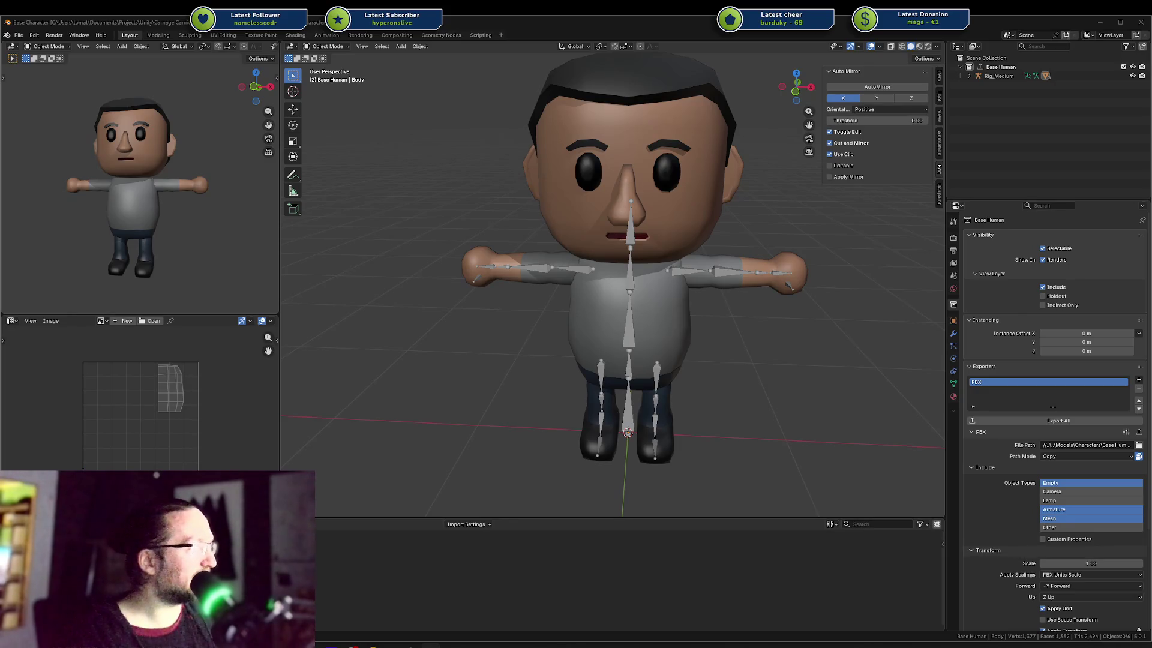
{"action": "right_click", "coordinate": [430, 644]}
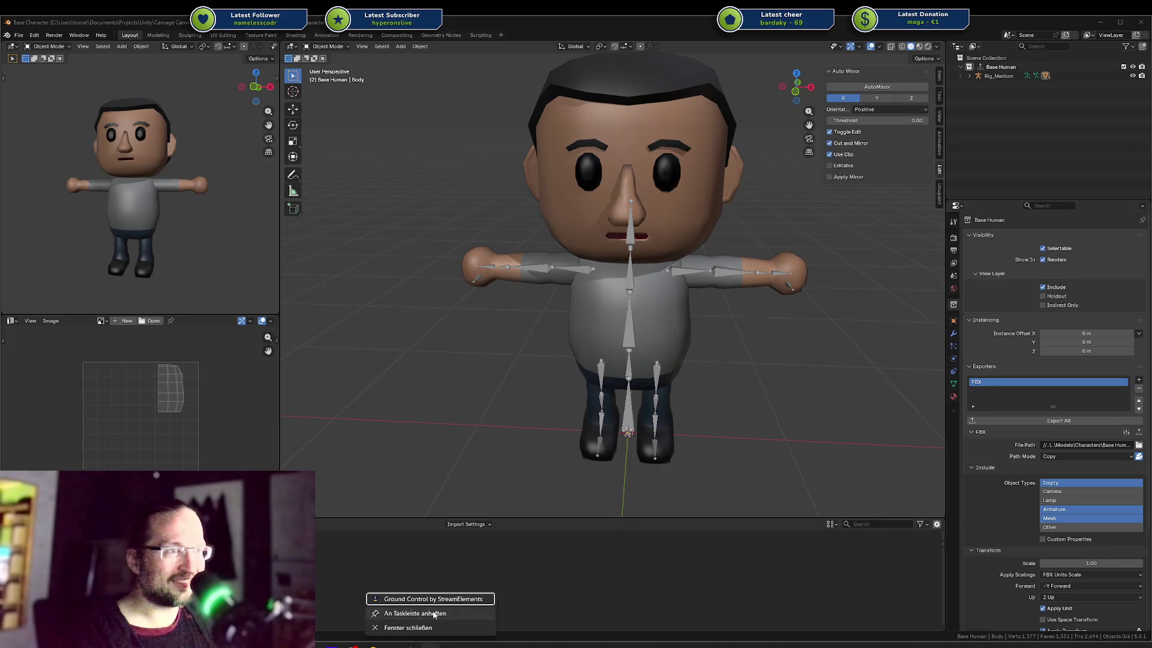
{"action": "left_click", "coordinate": [434, 614]}
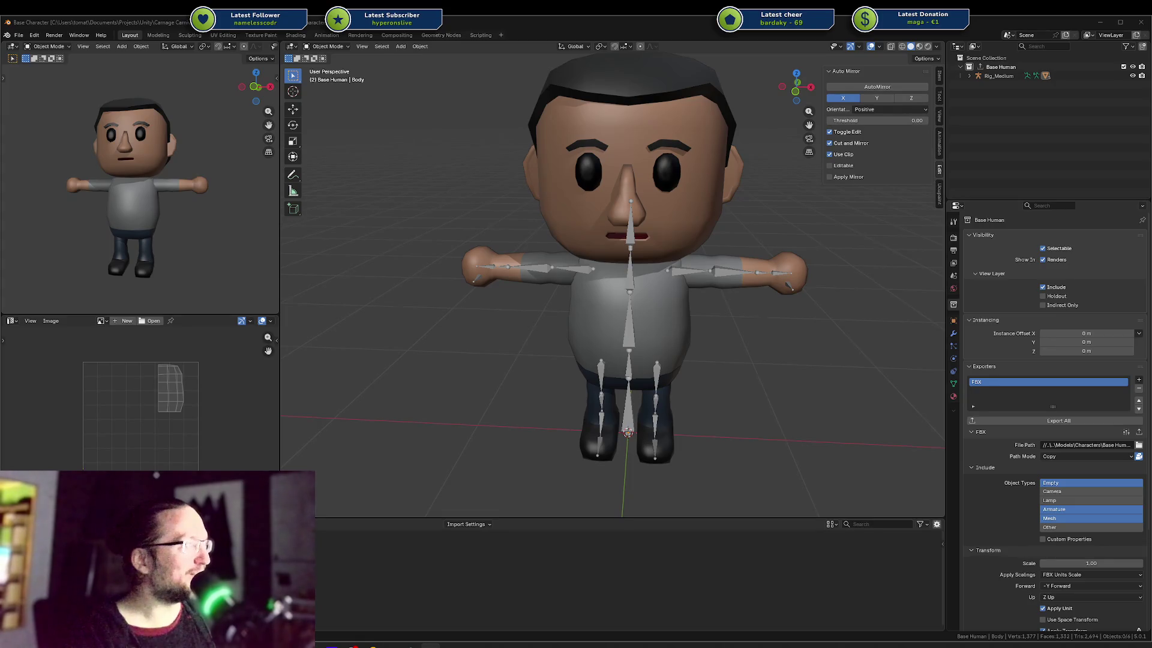
Try the window options and the close button, then reload the blank Ground Control page (Aktualisieren).
{"action": "left_click", "coordinate": [488, 159]}
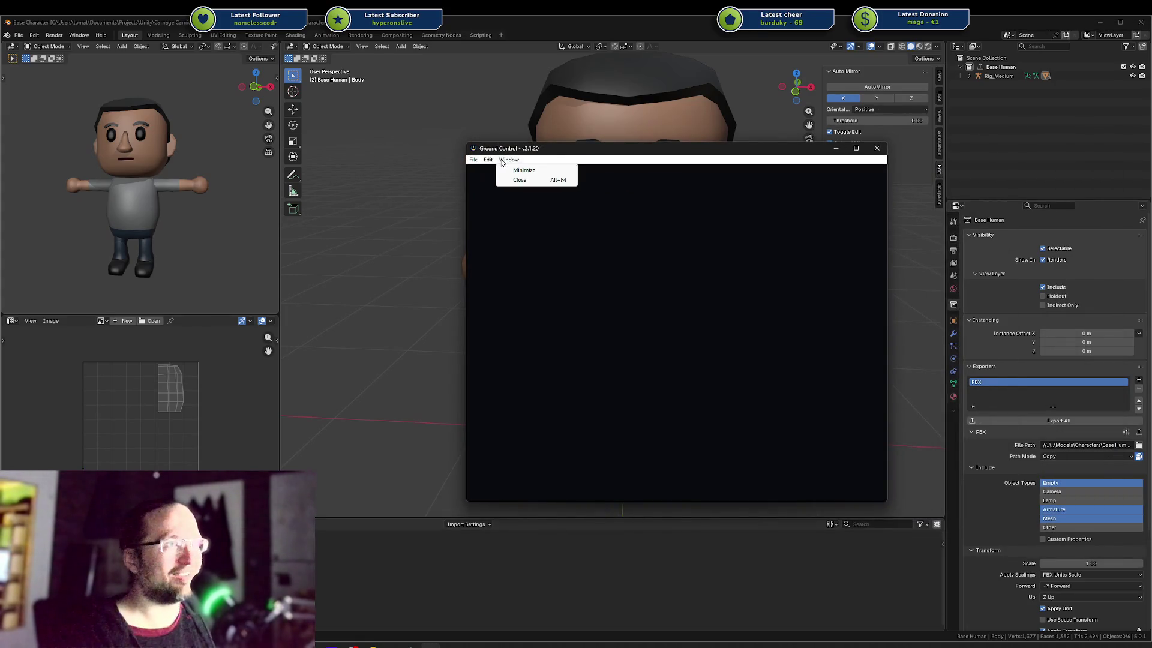
{"action": "left_click", "coordinate": [504, 161]}
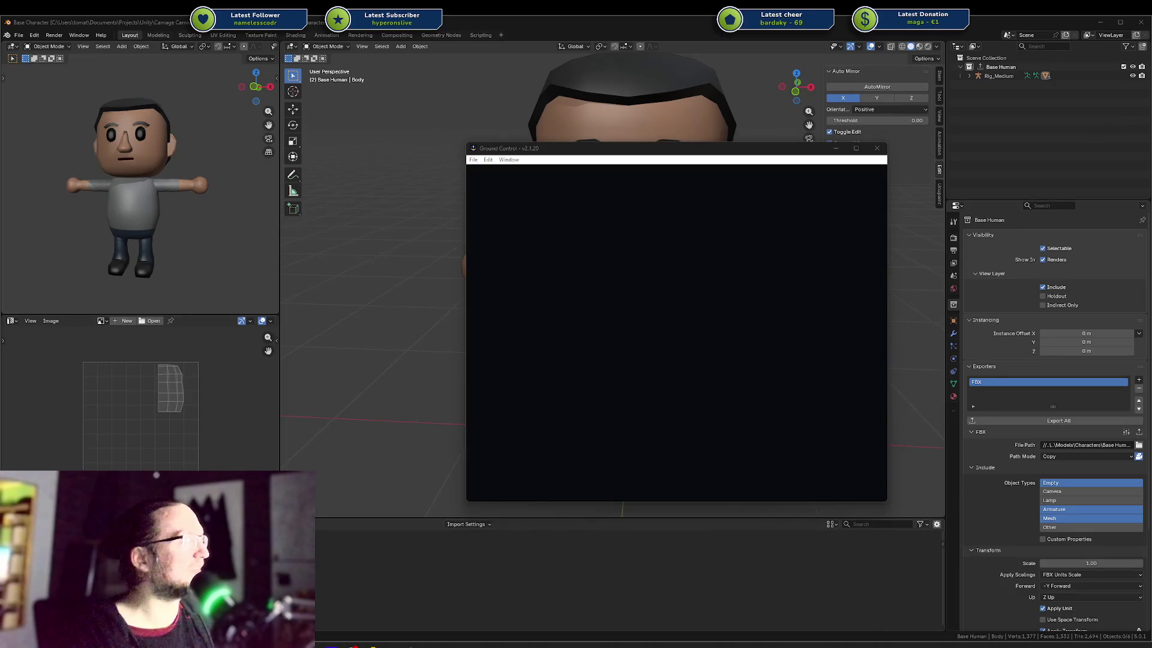
{"action": "left_click", "coordinate": [876, 148]}
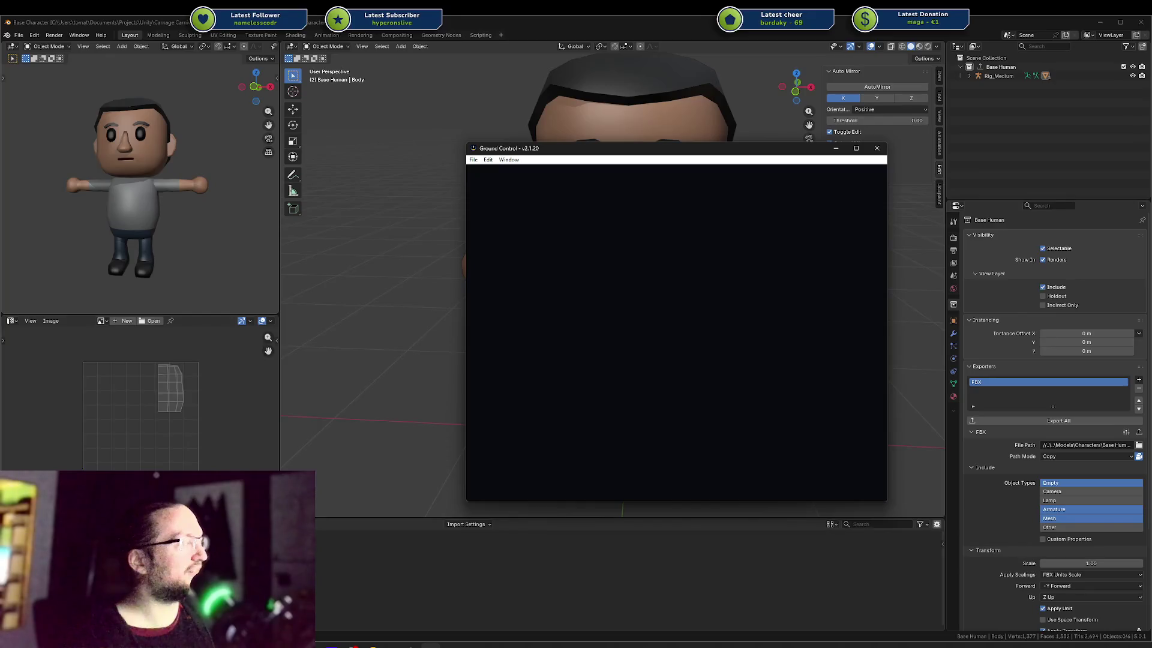
{"action": "right_click", "coordinate": [631, 199]}
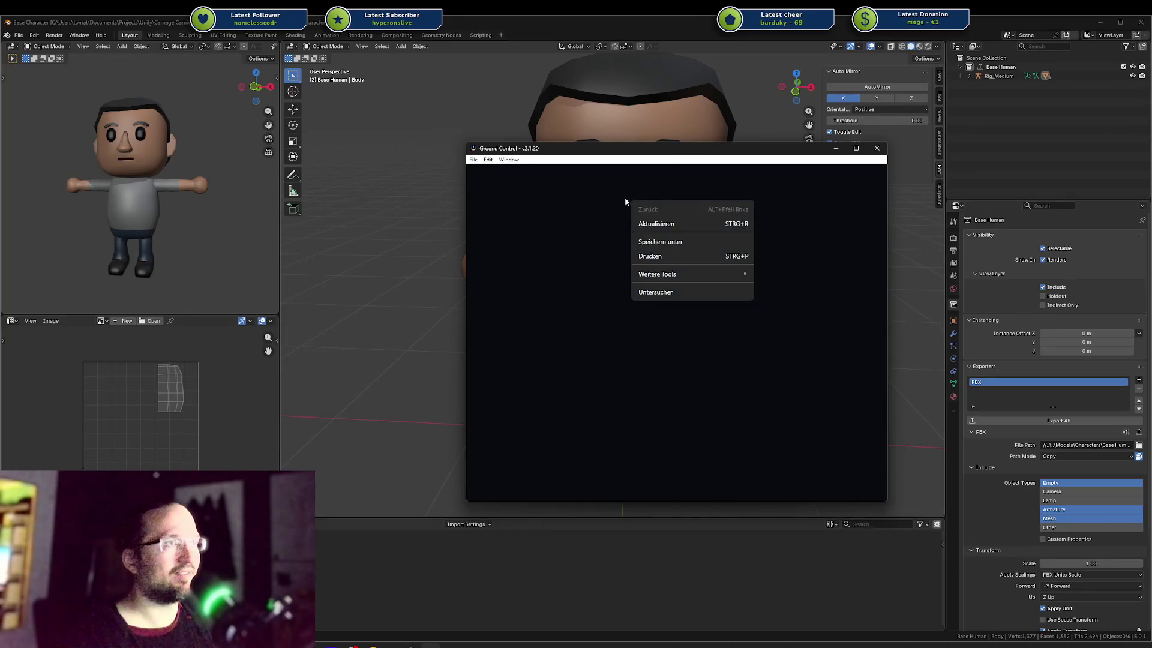
{"action": "left_click", "coordinate": [657, 226]}
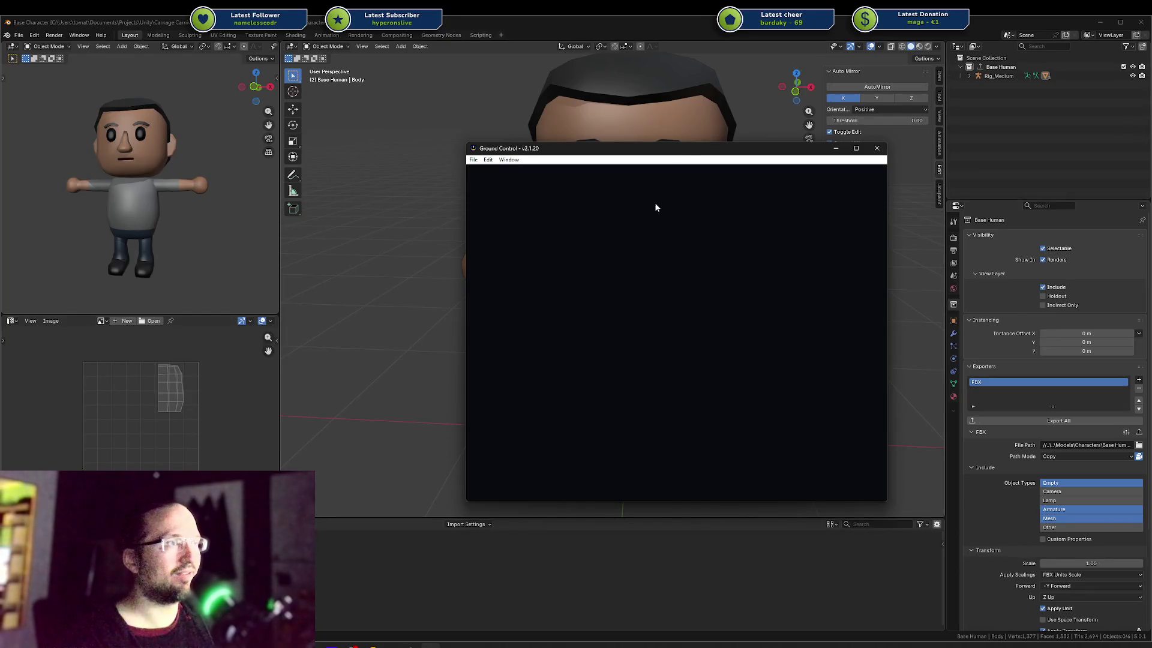
Attempt to share the page via Weitere Tools > Teilen and dismiss the resulting error.
{"action": "right_click", "coordinate": [676, 248]}
{"action": "mouse_move", "coordinate": [767, 312]}
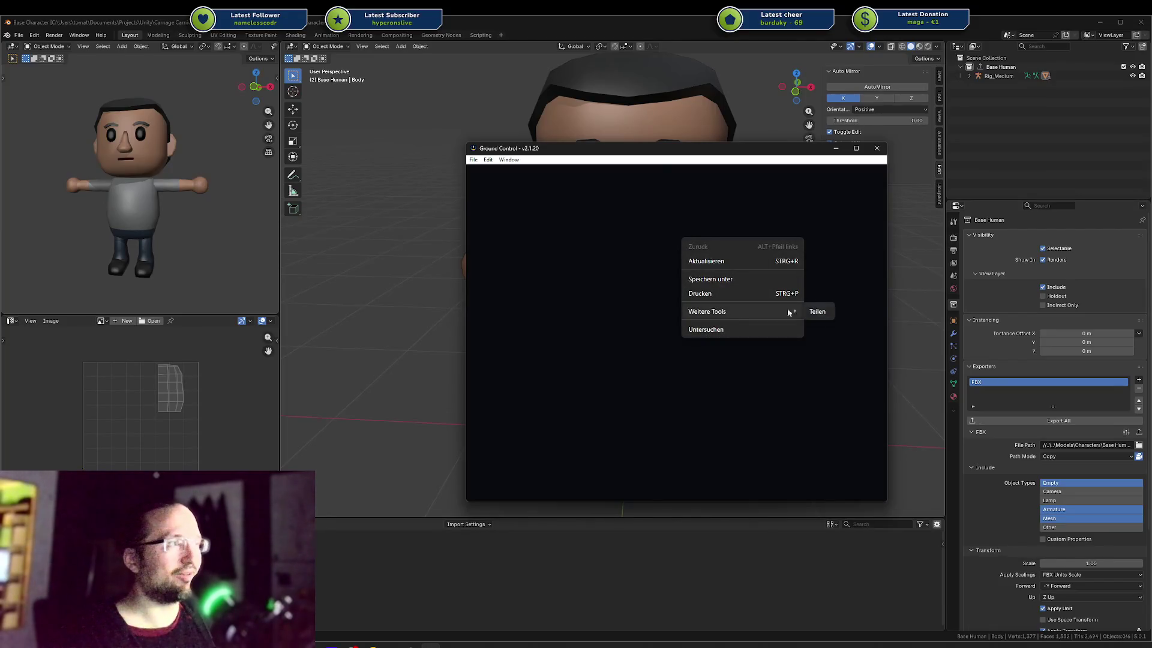
{"action": "left_click", "coordinate": [827, 313]}
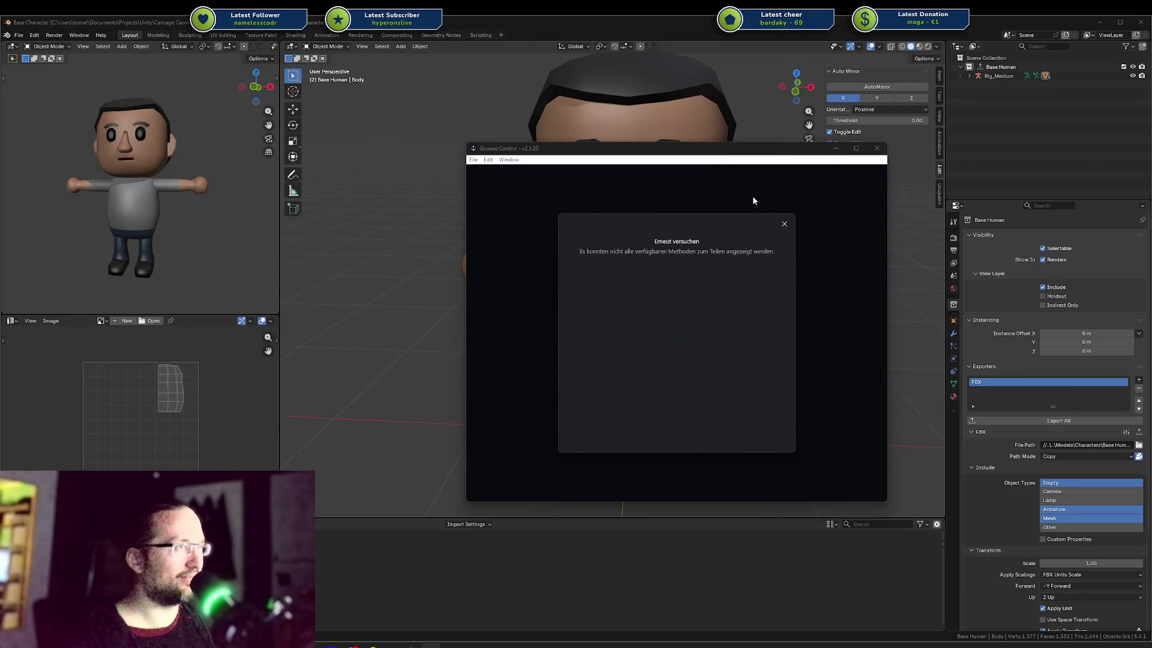
{"action": "left_click", "coordinate": [785, 224]}
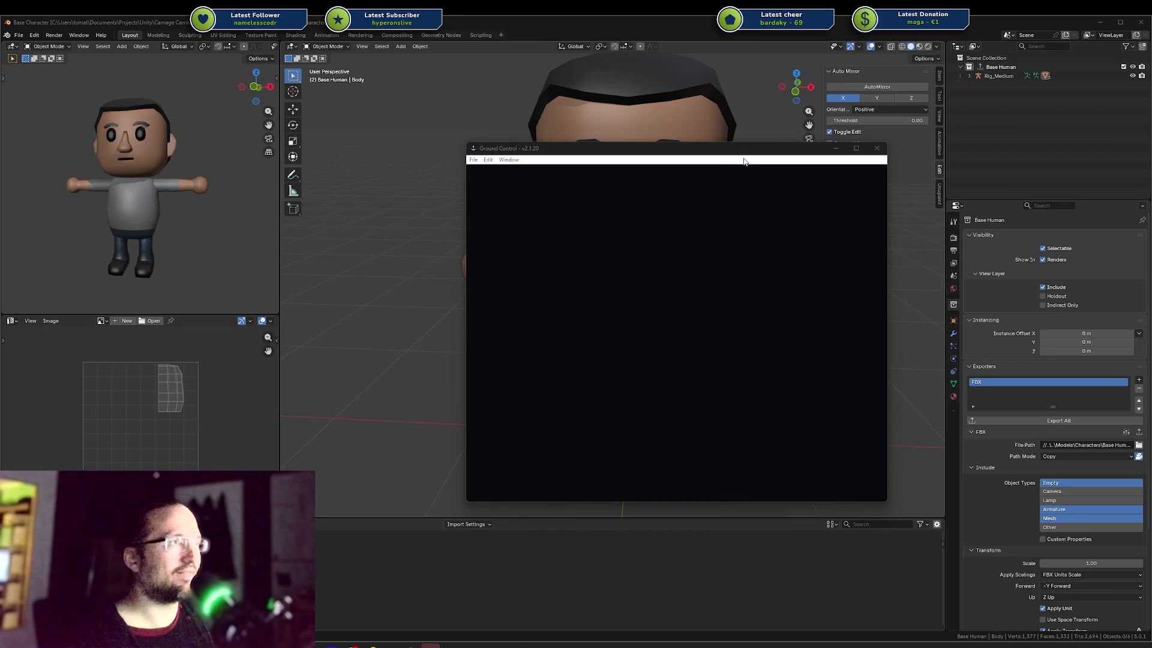
Close the blank window and the developer tools, then drag Ground Control back onto the screen.
{"action": "left_click", "coordinate": [877, 148]}
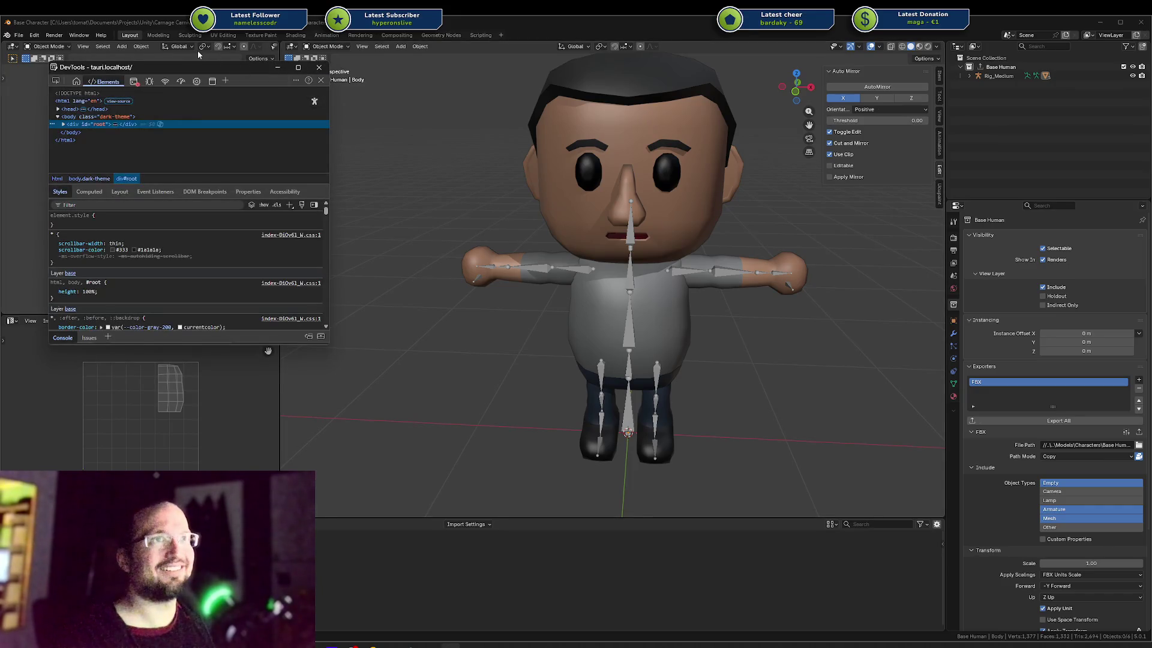
{"action": "mouse_move", "coordinate": [177, 70]}
{"action": "left_mouse_down"}
{"action": "mouse_move", "coordinate": [414, 144]}
{"action": "mouse_move", "coordinate": [435, 186]}
{"action": "left_mouse_up"}
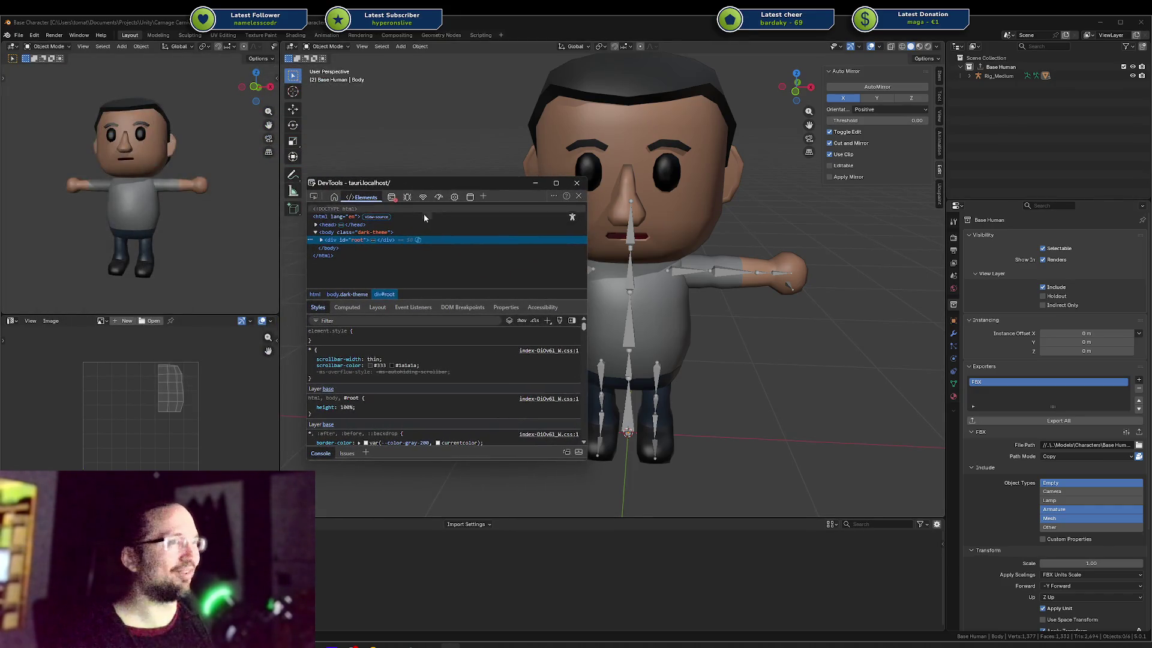
{"action": "left_click", "coordinate": [575, 182]}
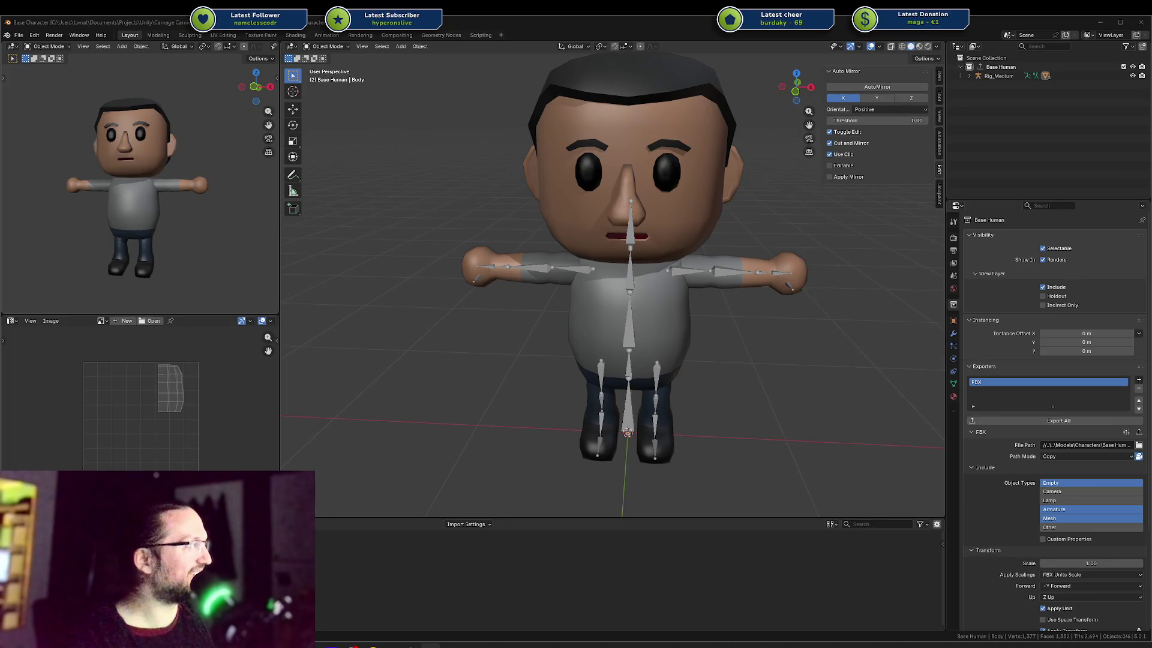
{"action": "left_click_drag", "start_coordinate": [1151, 185], "coordinate": [1042, 186]}
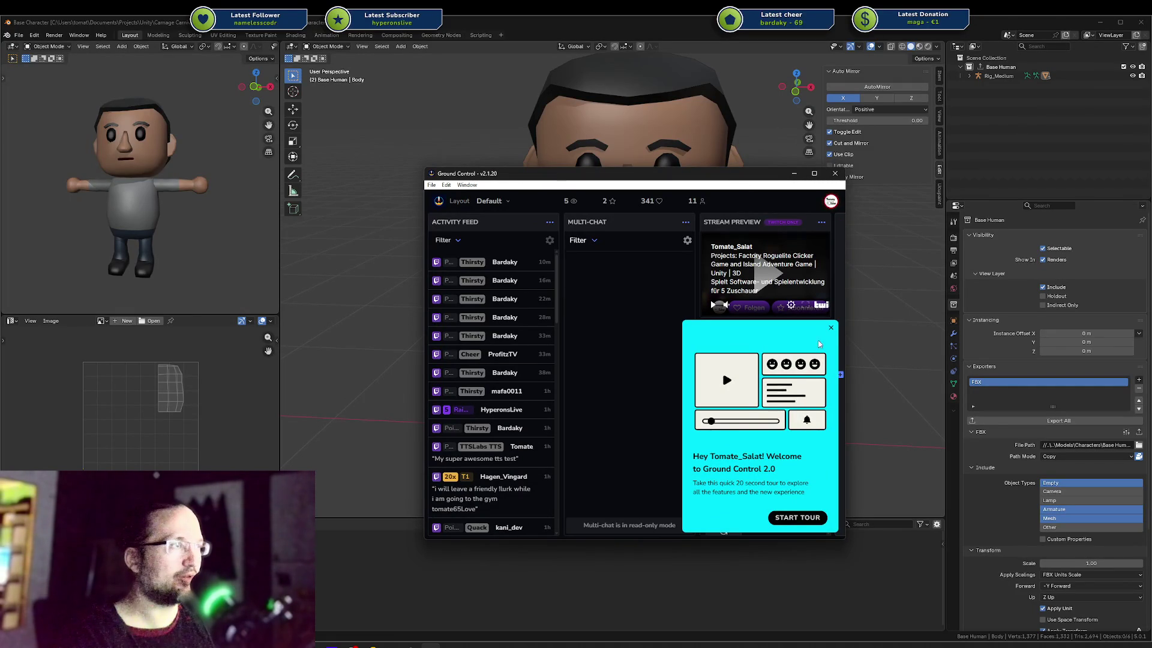
Dismiss the Ground Control welcome-tour popup.
{"action": "left_click", "coordinate": [831, 327]}
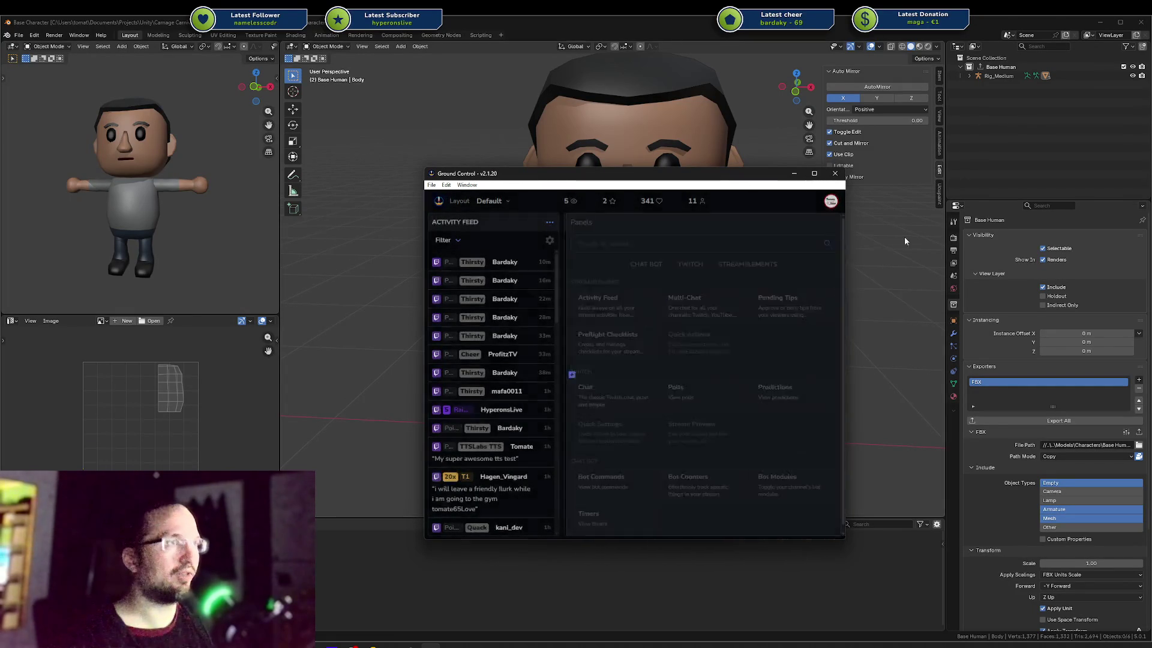
Widen and heighten the Ground Control window, give multi-chat more room, then hide the window.
{"action": "left_click_drag", "start_coordinate": [847, 252], "coordinate": [1126, 252]}
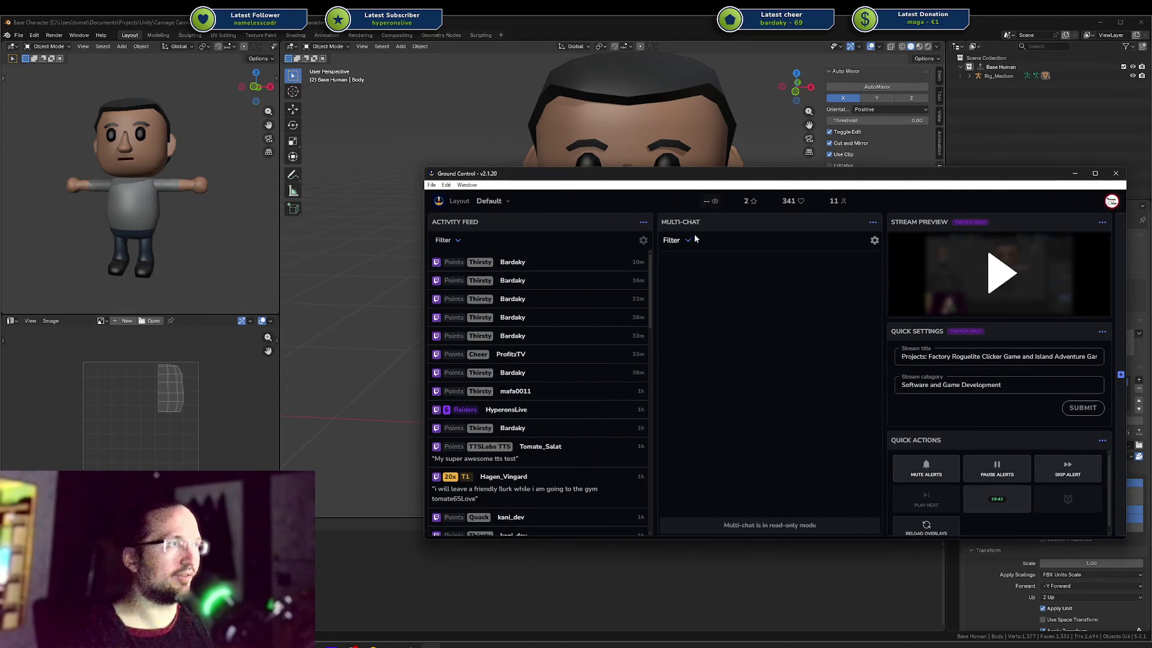
{"action": "left_click_drag", "start_coordinate": [653, 300], "coordinate": [570, 300]}
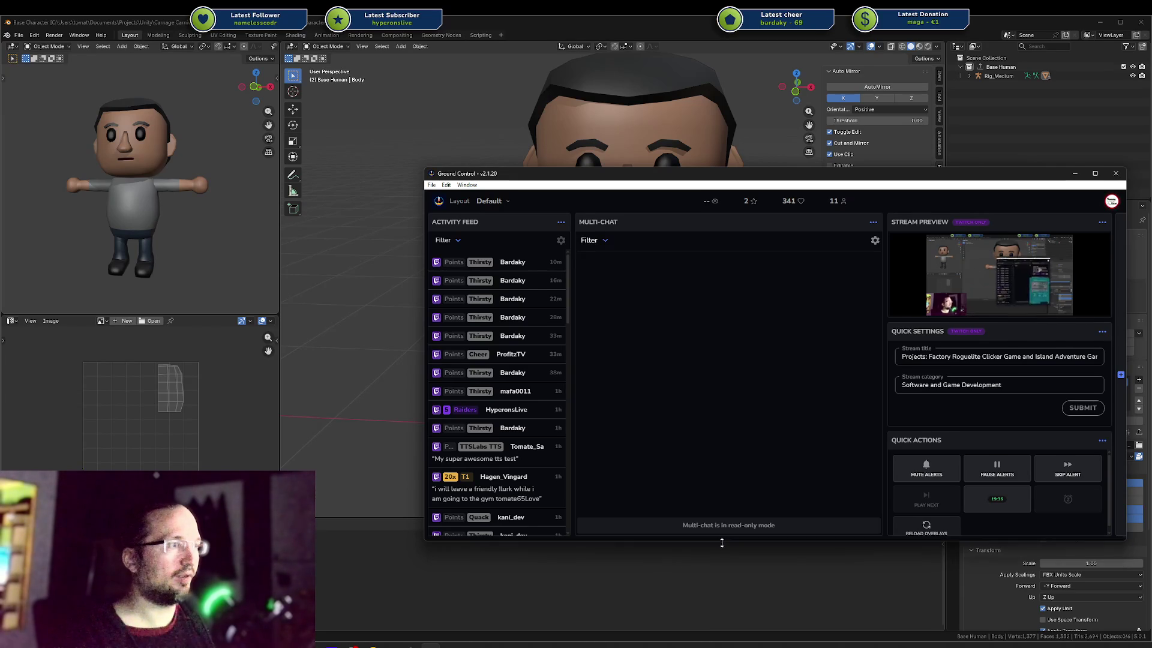
{"action": "left_click_drag", "start_coordinate": [721, 543], "coordinate": [722, 612]}
{"action": "mouse_move", "coordinate": [985, 294]}
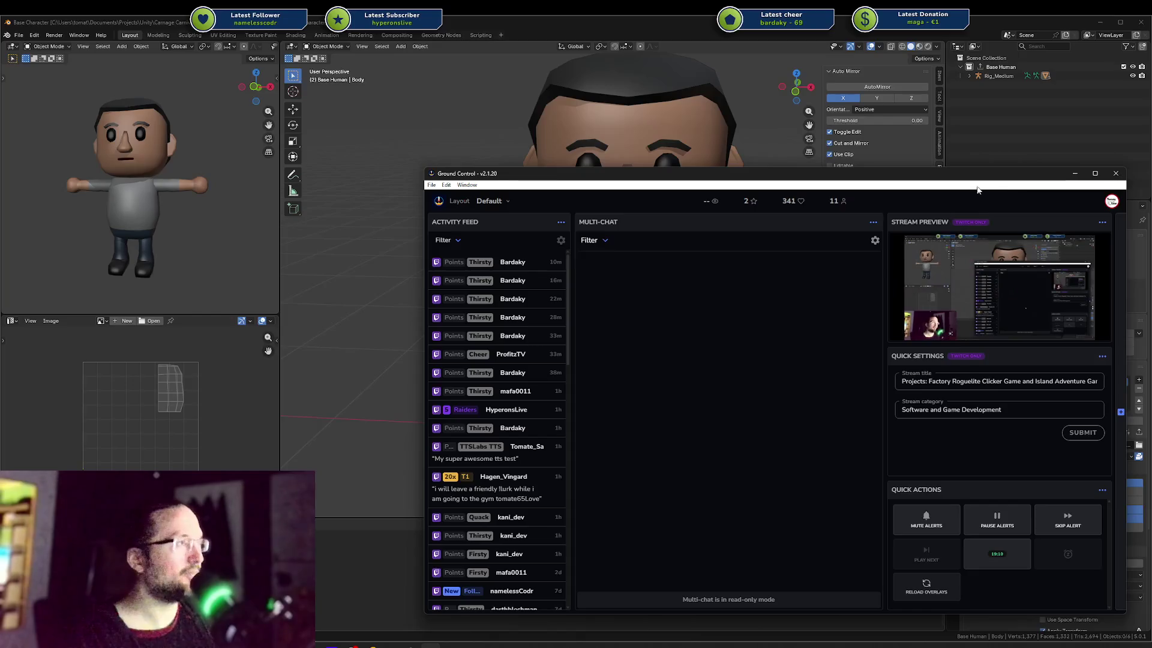
{"action": "left_click", "coordinate": [966, 168]}
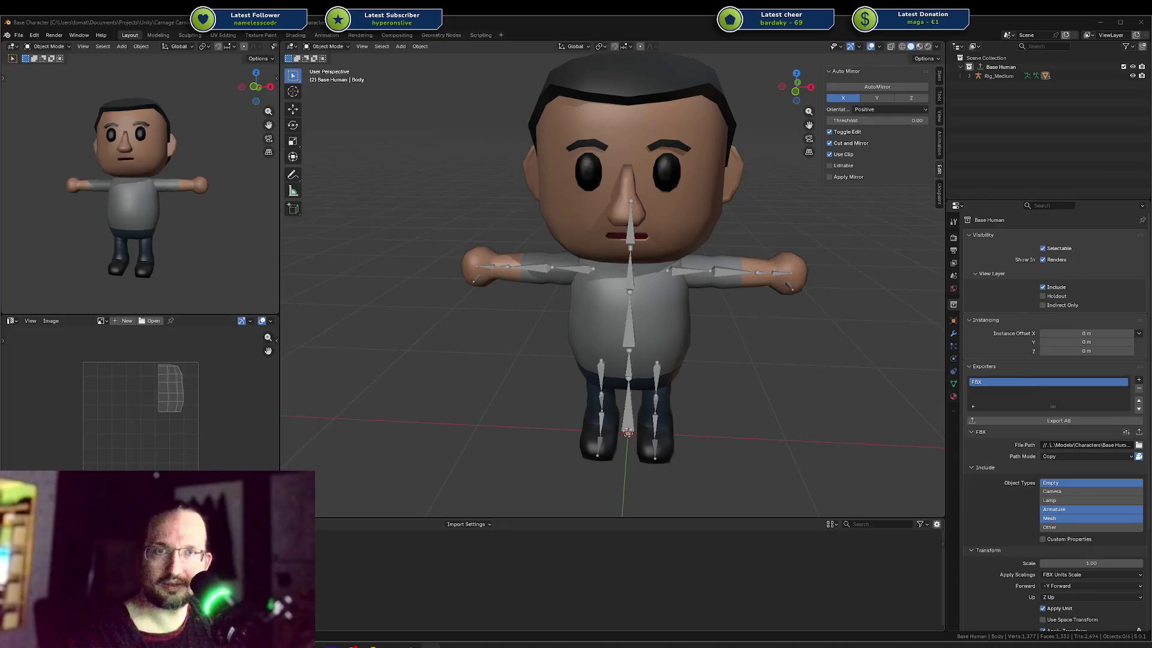
Bring Ground Control forward, enlarge it, move it aside, and close it.
{"action": "key", "text": "alt+Tab"}
{"action": "scroll", "coordinate": [758, 463], "scroll_direction": "down", "scroll_amount": 1}
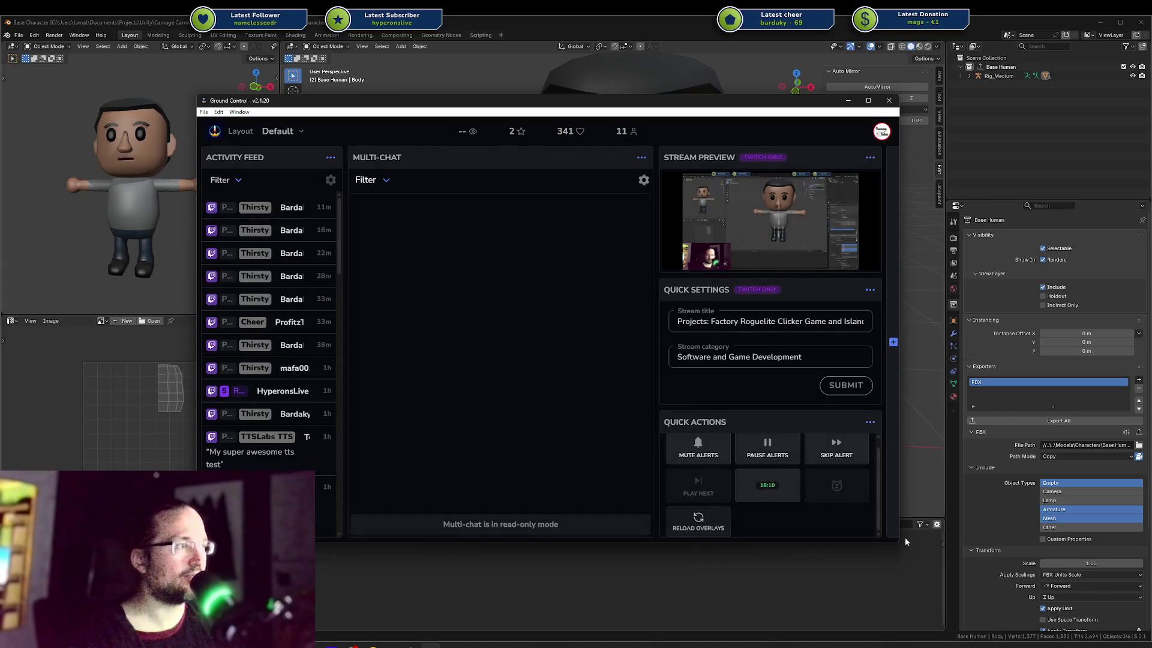
{"action": "mouse_move", "coordinate": [900, 544]}
{"action": "left_mouse_down"}
{"action": "mouse_move", "coordinate": [1012, 609]}
{"action": "mouse_move", "coordinate": [905, 588]}
{"action": "left_mouse_up"}
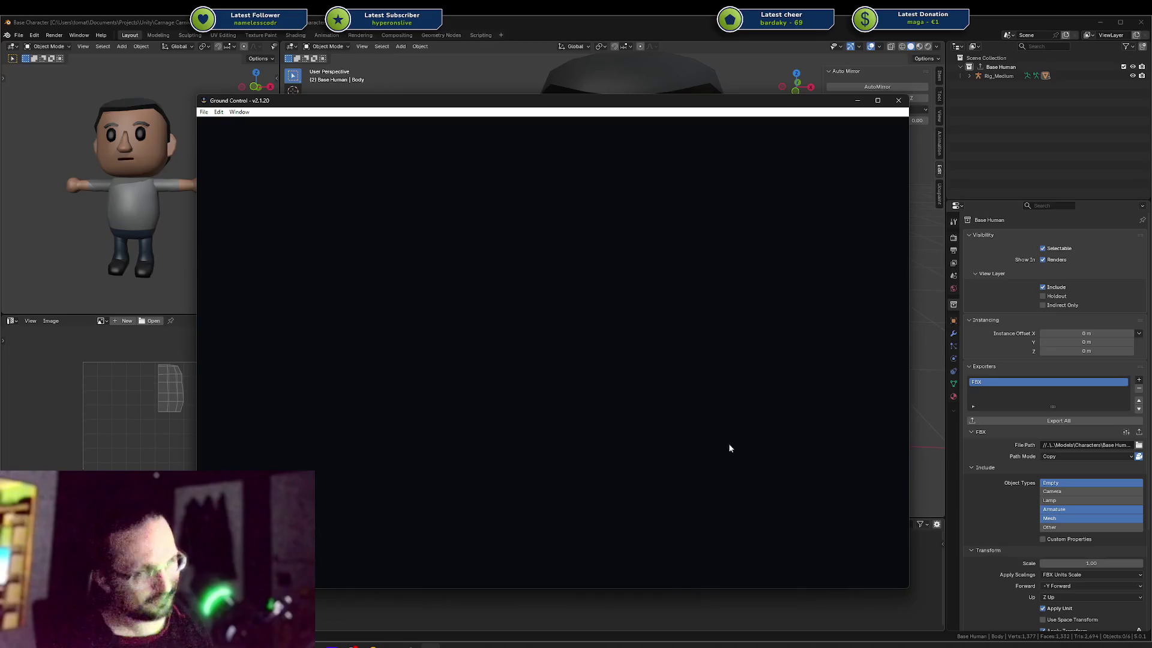
{"action": "mouse_move", "coordinate": [621, 110]}
{"action": "left_mouse_down"}
{"action": "mouse_move", "coordinate": [805, 103]}
{"action": "mouse_move", "coordinate": [727, 101]}
{"action": "left_mouse_up"}
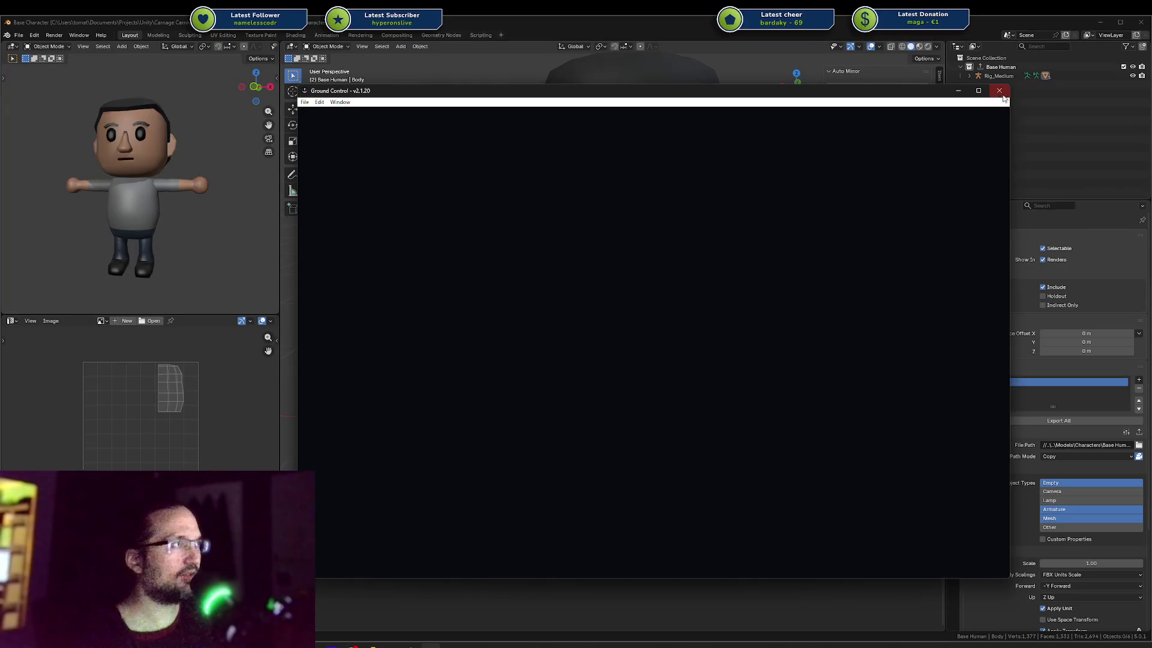
{"action": "left_click", "coordinate": [999, 90]}
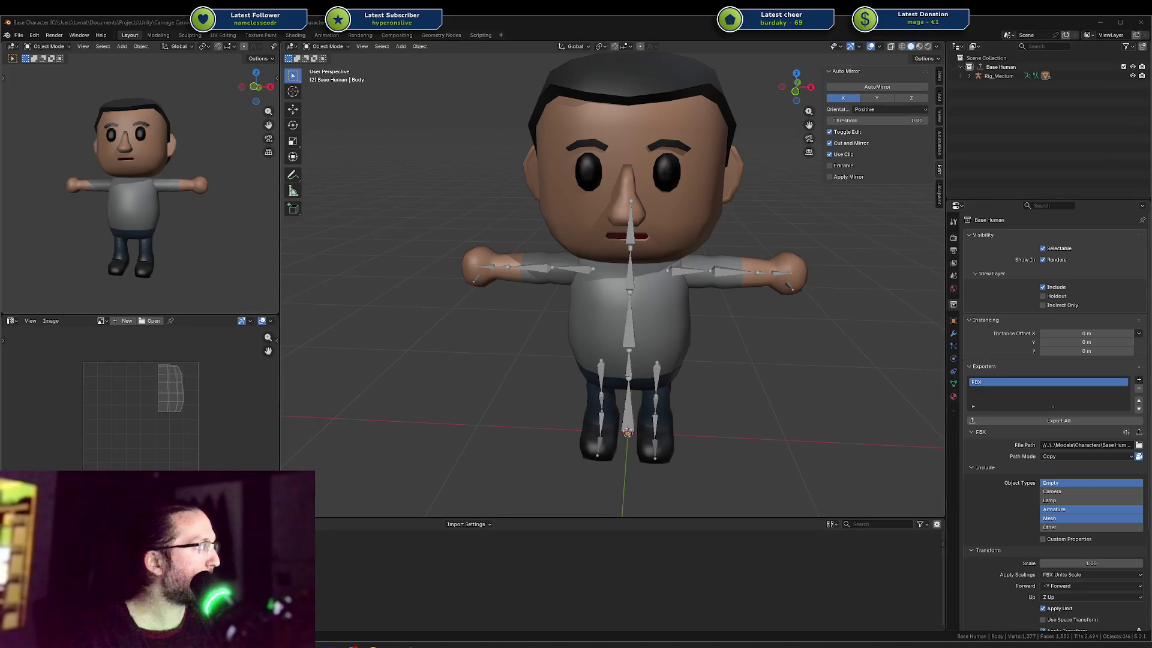
Move OBS aside and stretch its Twitch Chat dock taller, then send OBS behind Blender.
{"action": "key", "text": "alt+Tab"}
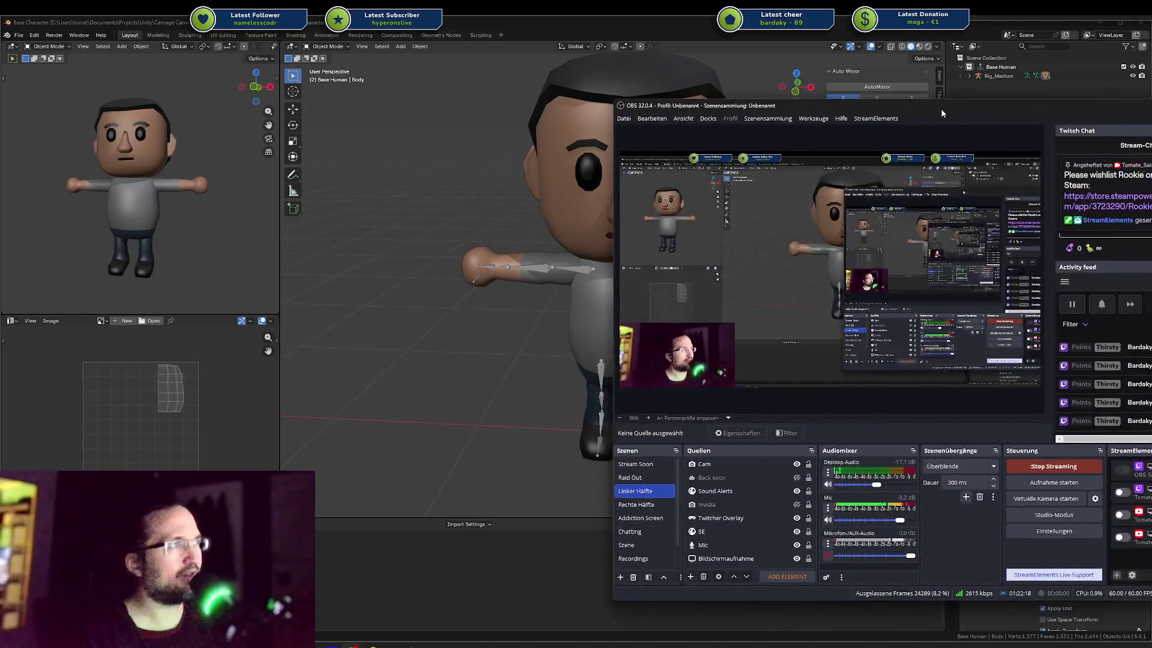
{"action": "mouse_move", "coordinate": [865, 106]}
{"action": "left_mouse_down"}
{"action": "mouse_move", "coordinate": [1067, 114]}
{"action": "mouse_move", "coordinate": [951, 119]}
{"action": "left_mouse_up"}
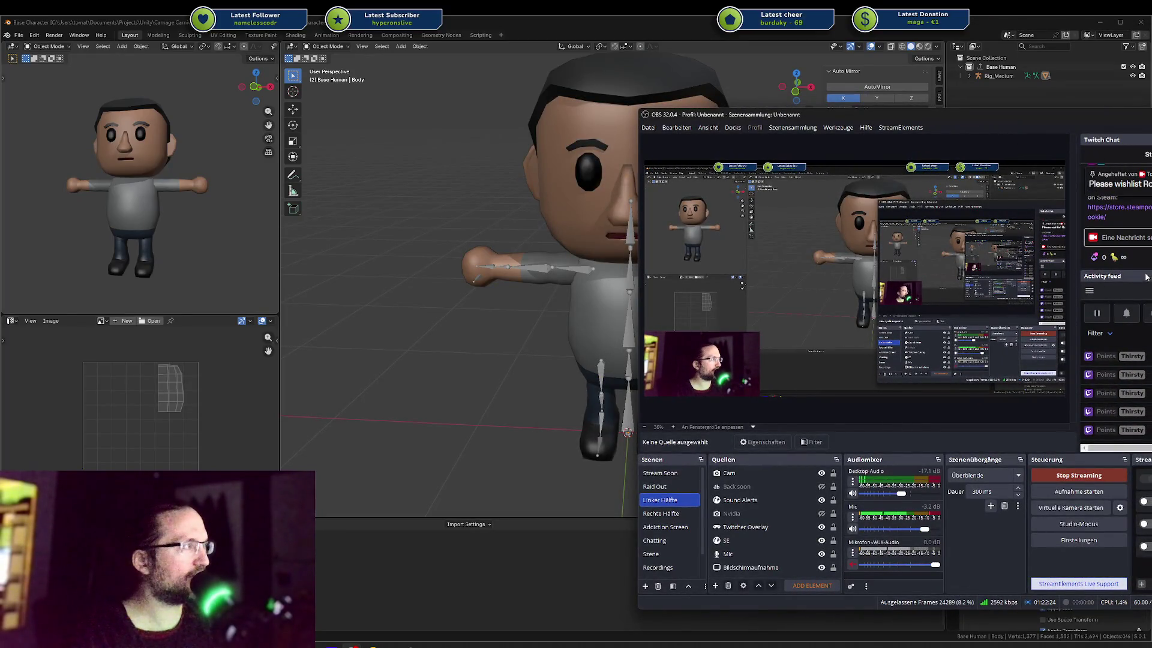
{"action": "left_click_drag", "start_coordinate": [1144, 268], "coordinate": [1132, 332]}
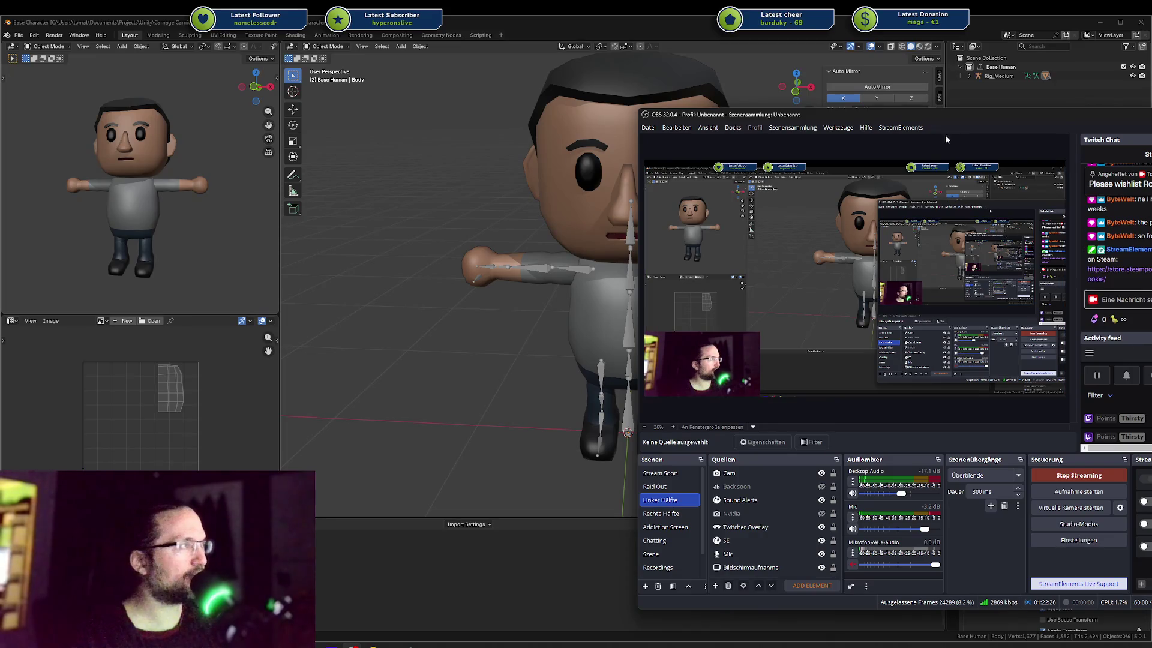
{"action": "key", "text": "alt+Tab"}
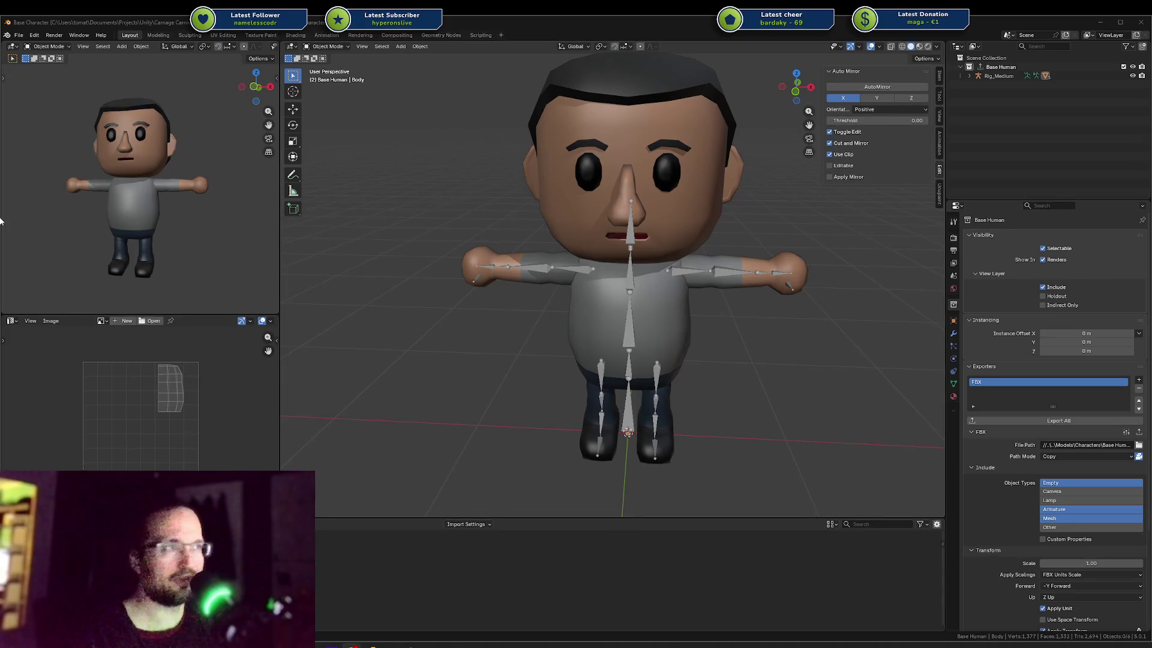
Orbit to a level front view of the rigged character, then switch to Unity.
{"action": "middle_click_drag", "start_coordinate": [532, 258], "coordinate": [610, 239]}
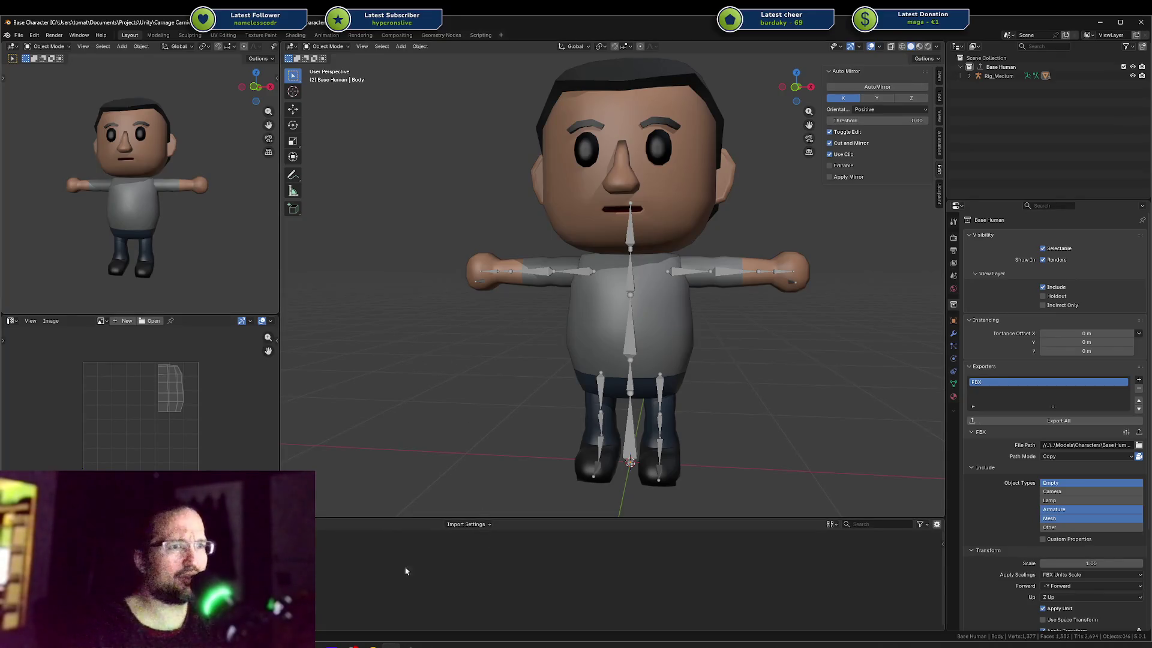
{"action": "left_click", "coordinate": [415, 646]}
{"action": "scroll", "coordinate": [513, 347], "scroll_direction": "down", "scroll_amount": 5}
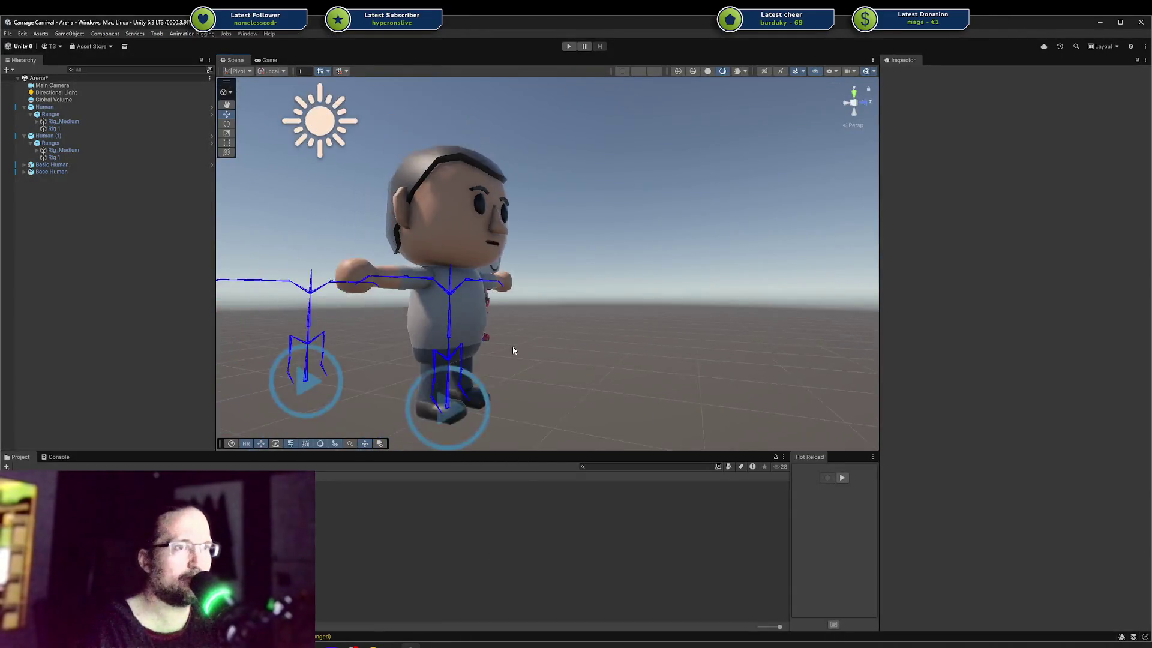
Select and frame Base Human in the Scene, then select Base Character.blend in Rider.
{"action": "mouse_move", "coordinate": [516, 340]}
{"action": "middle_mouse_down"}
{"action": "mouse_move", "coordinate": [504, 326]}
{"action": "mouse_move", "coordinate": [556, 255]}
{"action": "middle_mouse_up"}
{"action": "scroll", "coordinate": [556, 251], "scroll_direction": "up", "scroll_amount": 5}
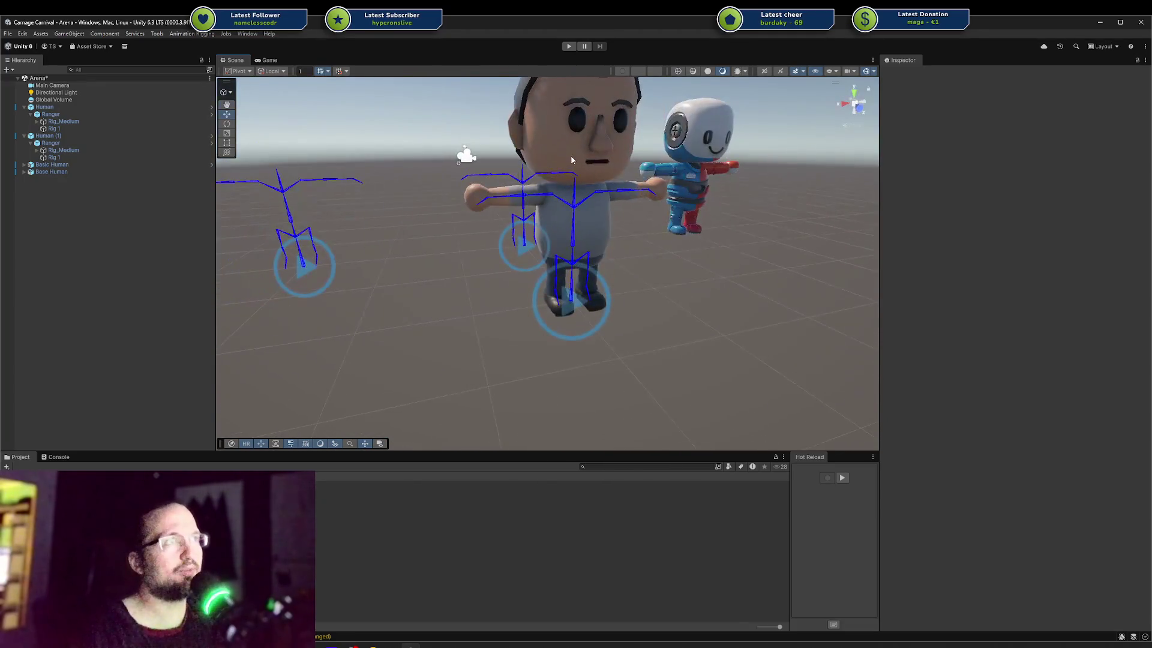
{"action": "left_click", "coordinate": [33, 172]}
{"action": "key", "text": "f"}
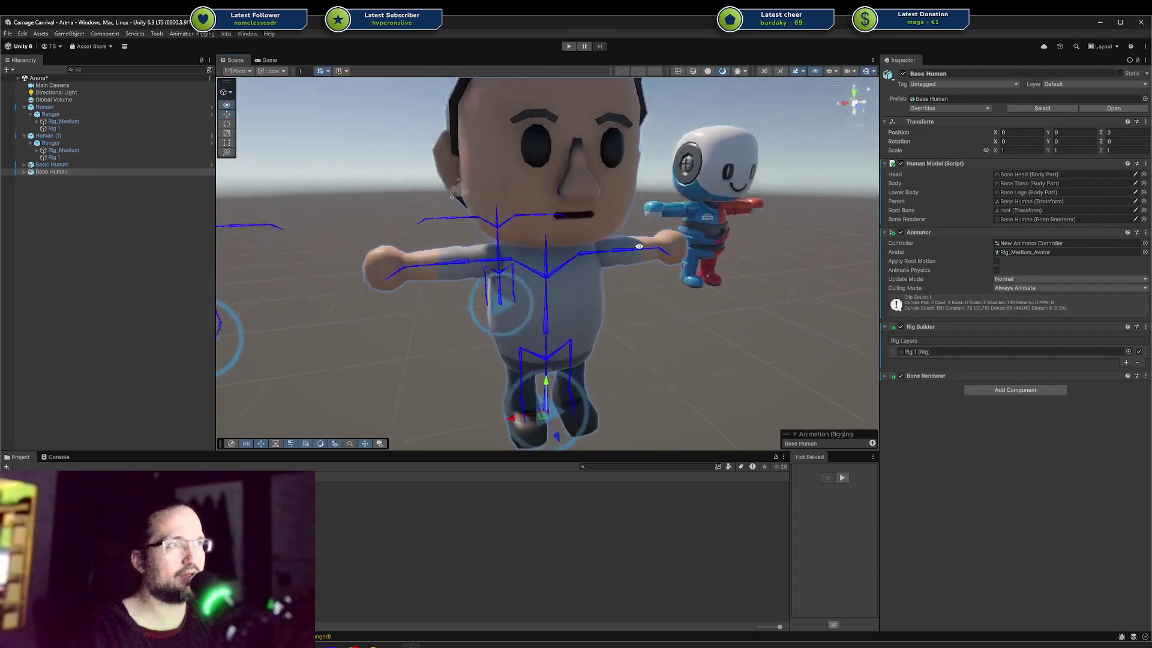
{"action": "scroll", "coordinate": [600, 214], "scroll_direction": "down", "scroll_amount": 3}
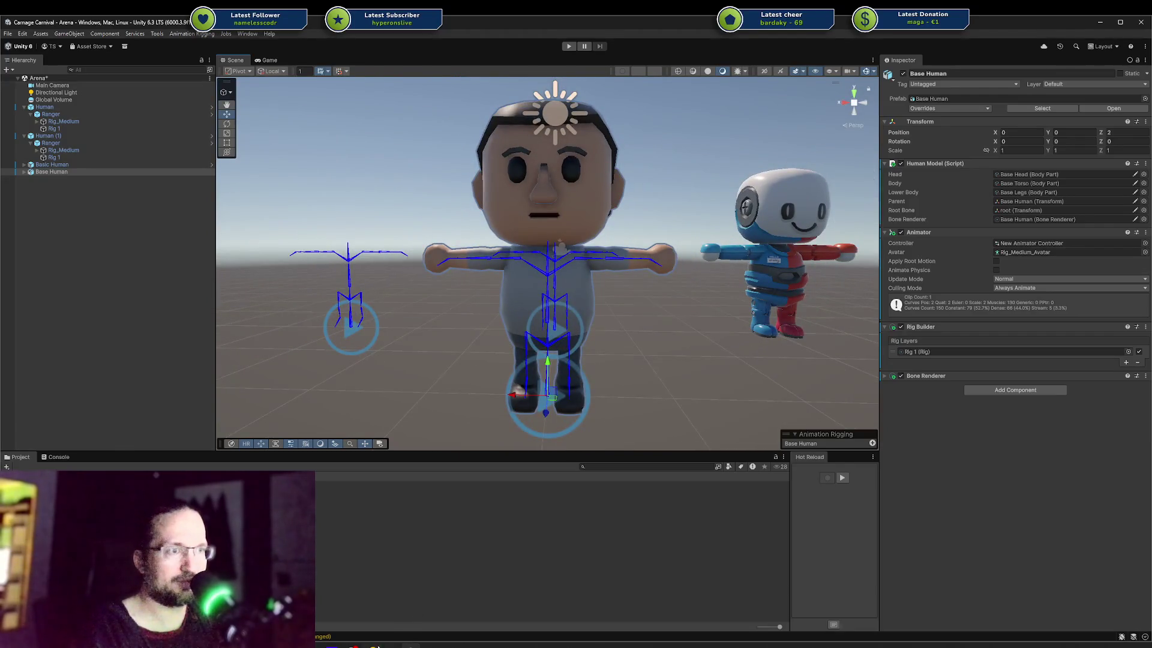
{"action": "key", "text": "alt+Tab"}
{"action": "left_click", "coordinate": [107, 146]}
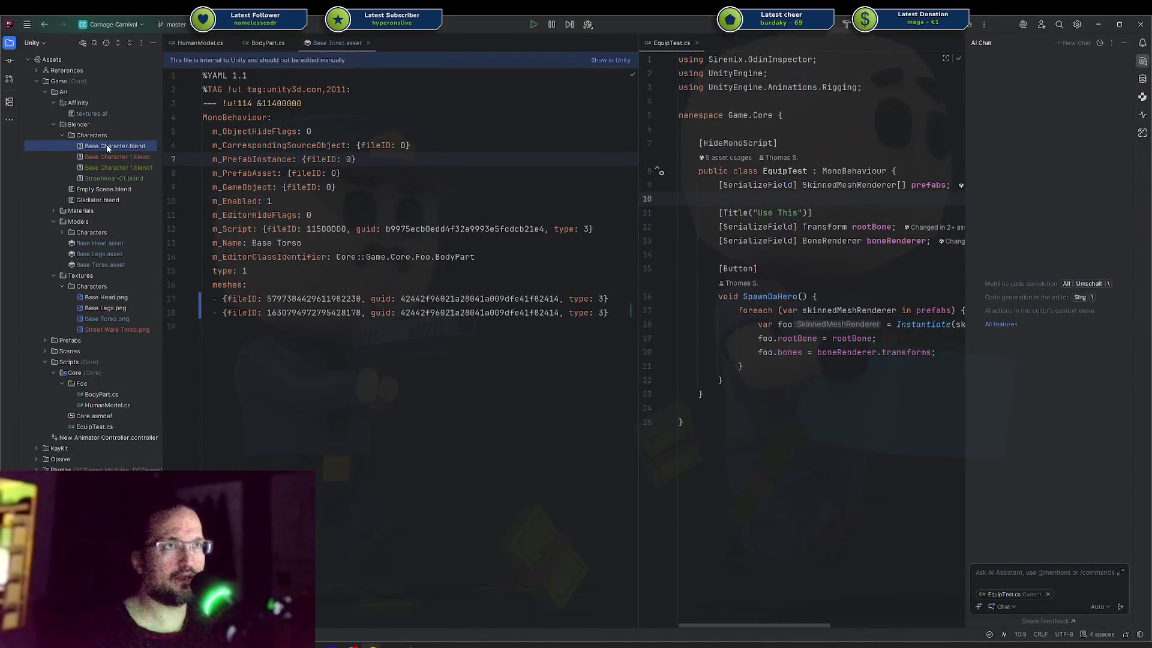
Delete the Base Character 1.blend1 backup file from the Explorer.
{"action": "key", "text": "Down"}
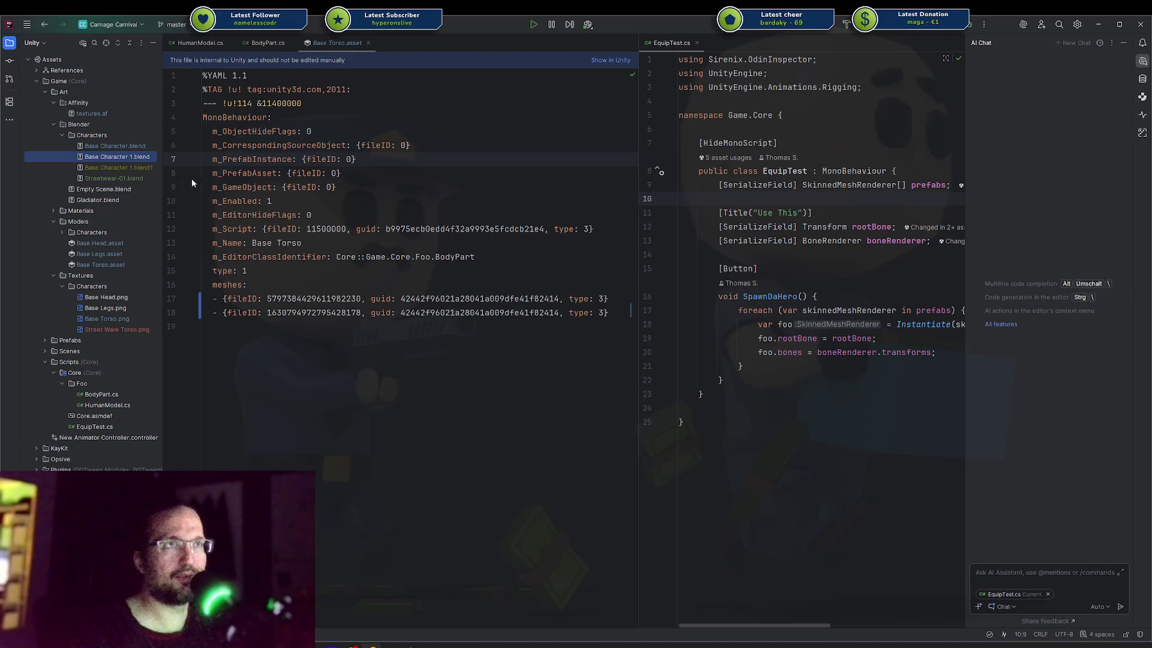
{"action": "left_click", "coordinate": [143, 168]}
{"action": "key", "text": "Delete"}
{"action": "key", "text": "Return"}
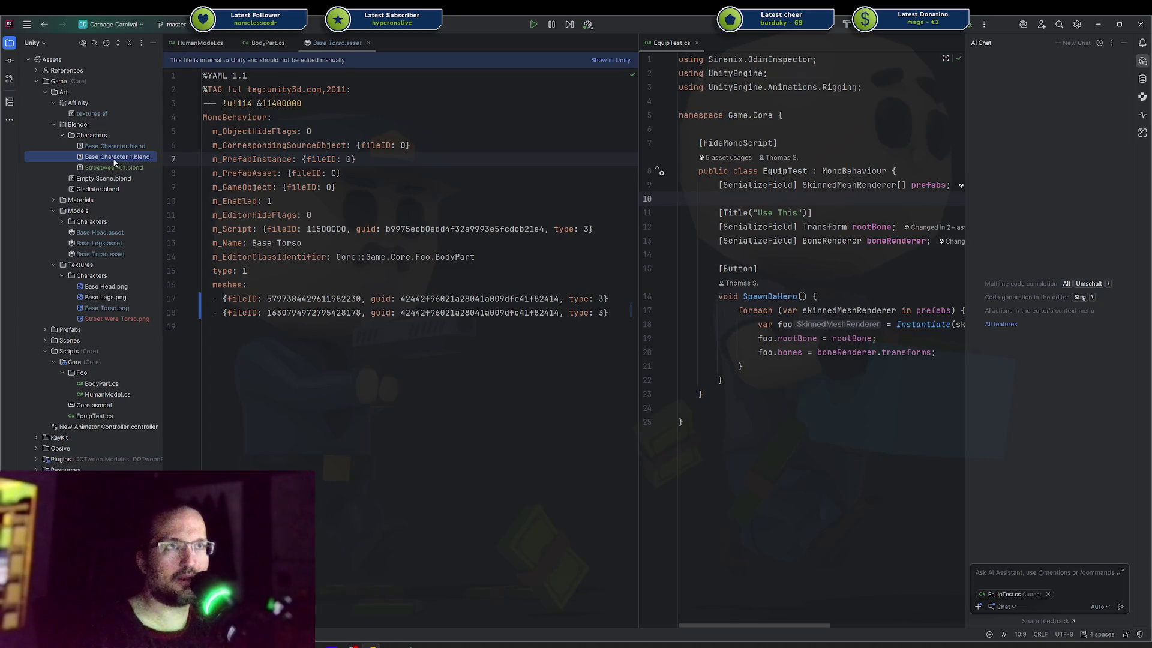
{"action": "left_click", "coordinate": [113, 147]}
{"action": "left_click", "coordinate": [96, 133]}
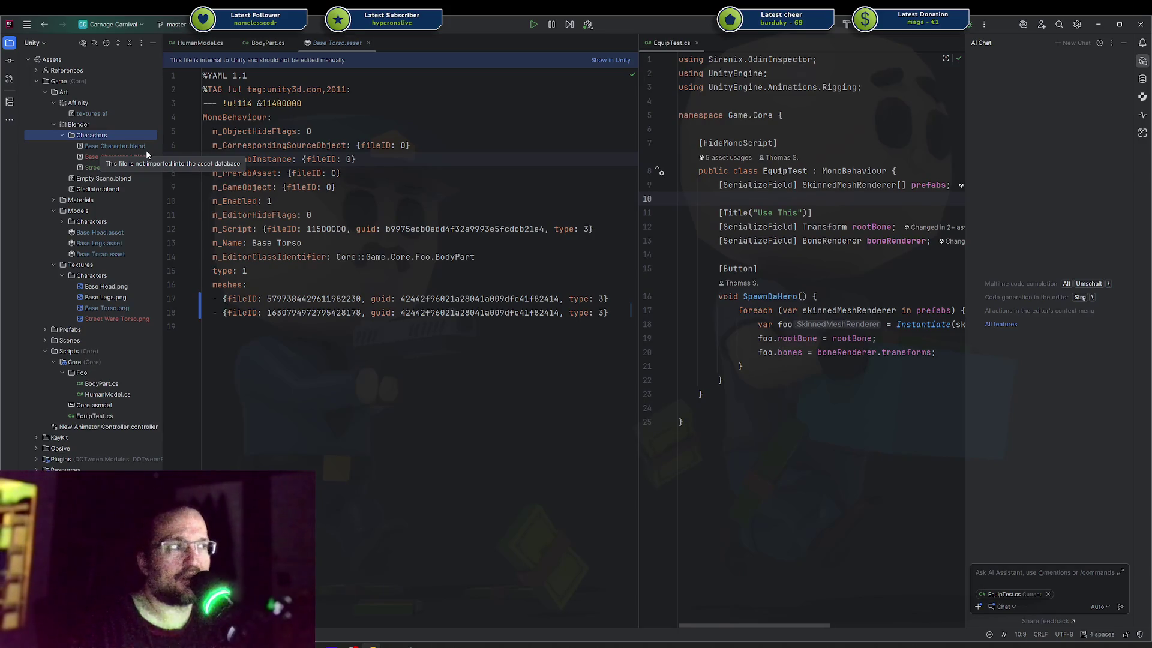
Hide the AI Chat panel, refocus the Base Torso asset, and return to Unity.
{"action": "left_click", "coordinate": [1123, 42]}
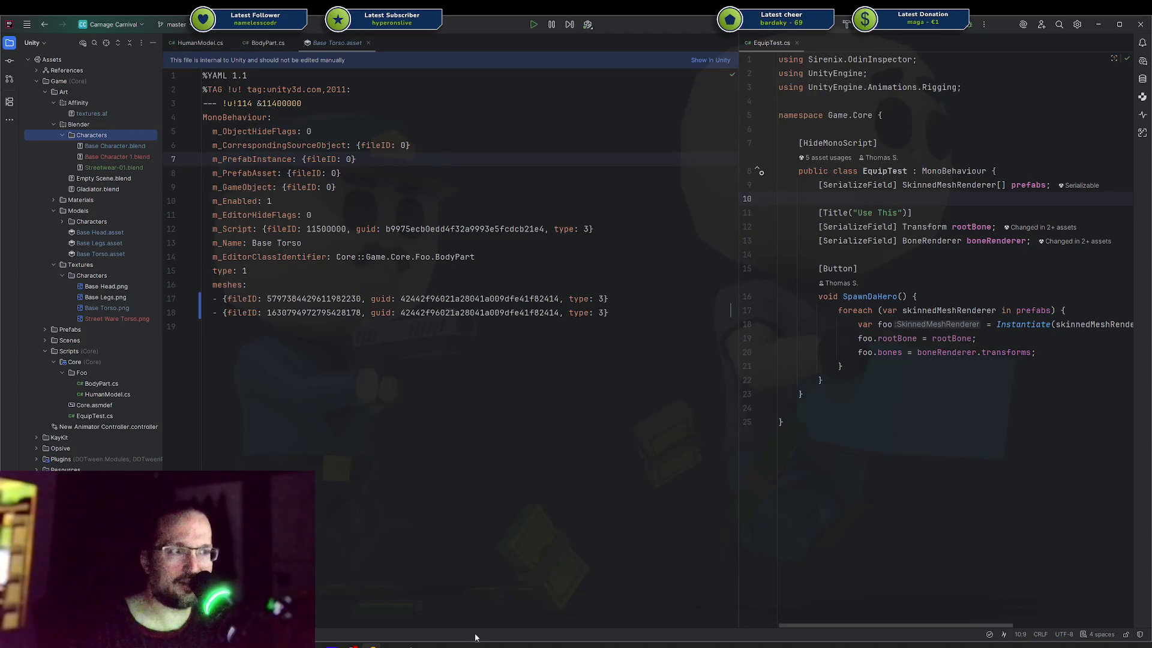
{"action": "left_click", "coordinate": [420, 509]}
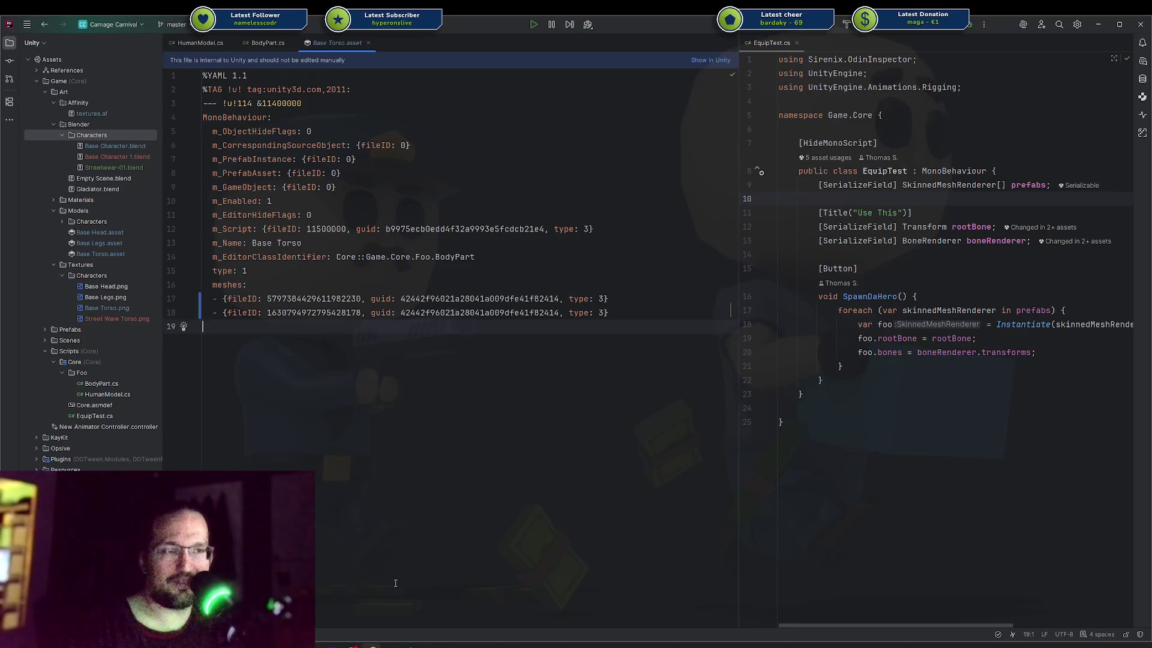
{"action": "key", "text": "alt+Tab"}
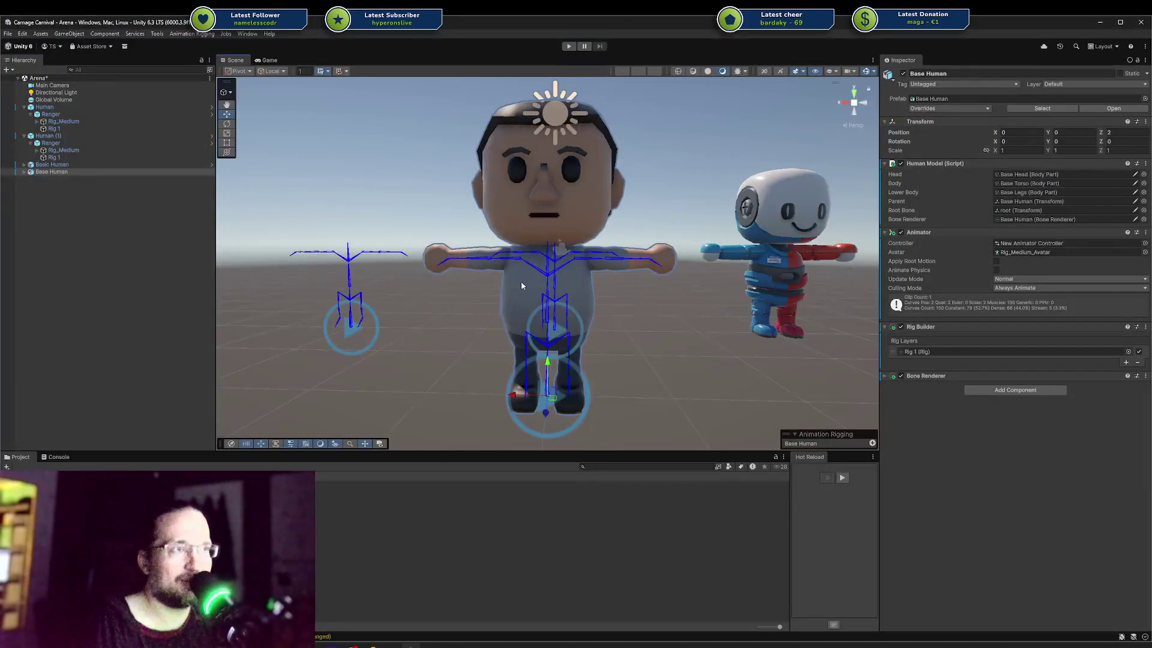
{"action": "left_click", "coordinate": [603, 277]}
{"action": "mouse_move", "coordinate": [603, 278]}
{"action": "left_mouse_down", "text": "alt"}
{"action": "mouse_move", "coordinate": [328, 222]}
{"action": "mouse_move", "coordinate": [519, 304]}
{"action": "left_mouse_up", "text": "alt"}
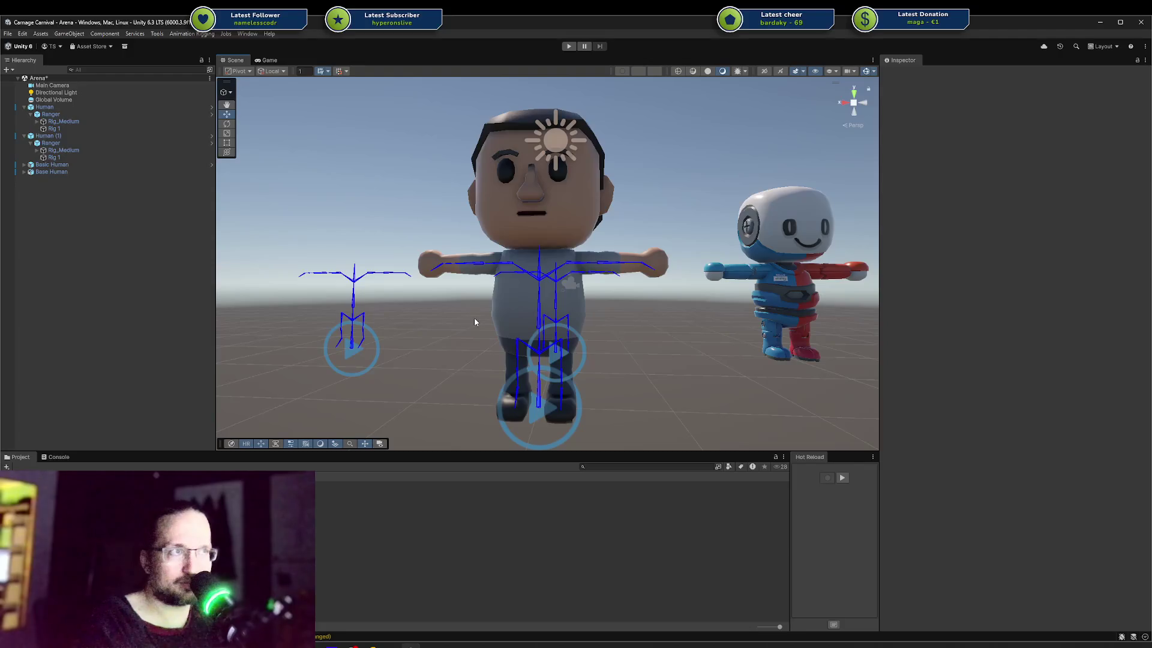
{"action": "mouse_move", "coordinate": [567, 354]}
{"action": "left_mouse_down", "text": "alt"}
{"action": "mouse_move", "coordinate": [416, 342]}
{"action": "mouse_move", "coordinate": [593, 365]}
{"action": "left_mouse_up", "text": "alt"}
{"action": "mouse_move", "coordinate": [470, 329]}
{"action": "left_mouse_down", "text": "alt"}
{"action": "mouse_move", "coordinate": [635, 414]}
{"action": "mouse_move", "coordinate": [568, 273]}
{"action": "mouse_move", "coordinate": [576, 266]}
{"action": "left_mouse_up", "text": "alt"}
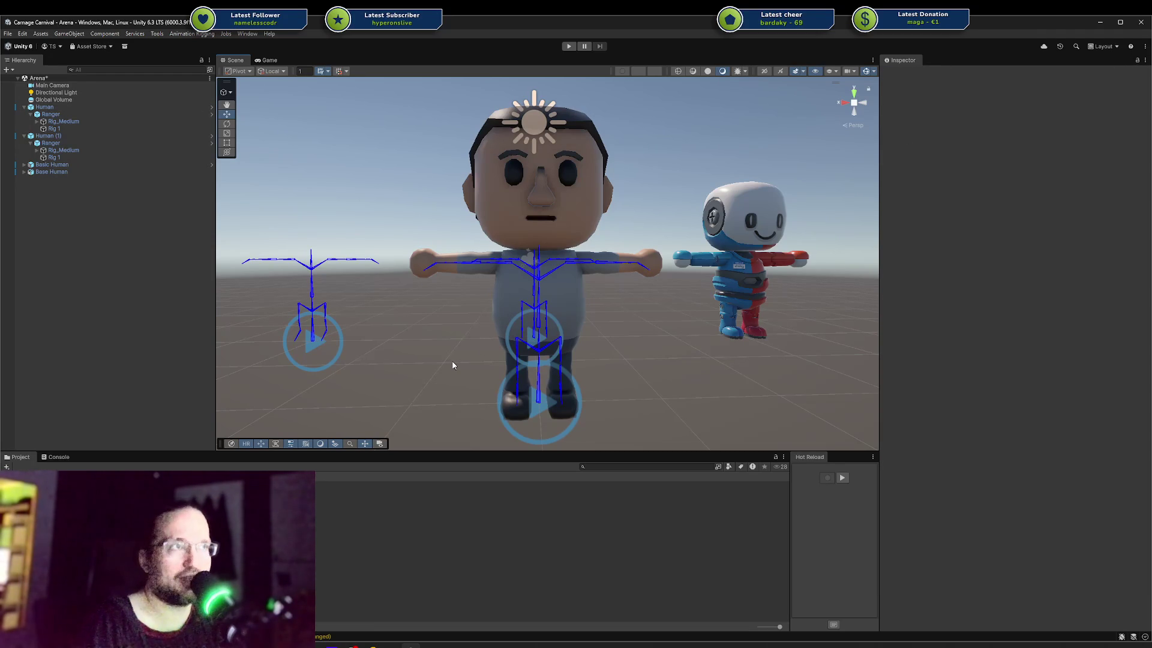
{"action": "middle_click_drag", "start_coordinate": [490, 305], "coordinate": [729, 285]}
{"action": "scroll", "coordinate": [729, 285], "scroll_direction": "down", "scroll_amount": 3}
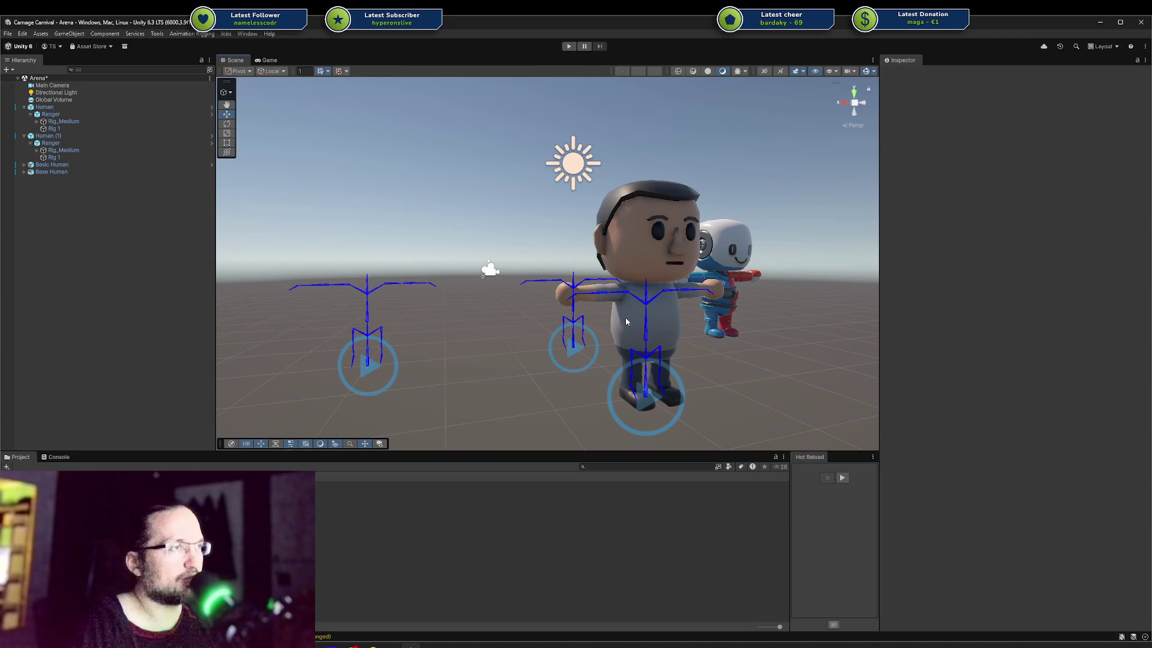
{"action": "middle_click_drag", "start_coordinate": [641, 307], "coordinate": [621, 322]}
{"action": "mouse_move", "coordinate": [620, 323]}
{"action": "right_mouse_down"}
{"action": "mouse_move", "coordinate": [559, 271]}
{"action": "mouse_move", "coordinate": [501, 273]}
{"action": "mouse_move", "coordinate": [587, 293]}
{"action": "right_mouse_up"}
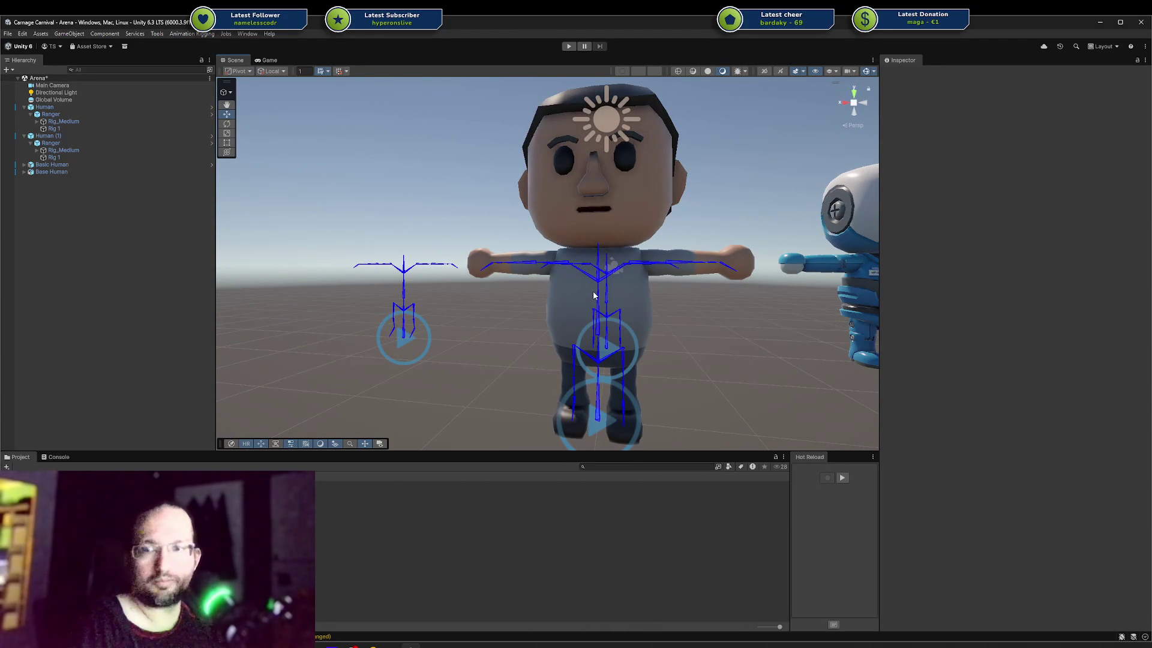
{"action": "mouse_move", "coordinate": [683, 297]}
{"action": "middle_mouse_down"}
{"action": "mouse_move", "coordinate": [623, 312]}
{"action": "mouse_move", "coordinate": [536, 277]}
{"action": "middle_mouse_up"}
{"action": "mouse_move", "coordinate": [536, 277]}
{"action": "right_mouse_down"}
{"action": "mouse_move", "coordinate": [480, 279]}
{"action": "mouse_move", "coordinate": [544, 256]}
{"action": "right_mouse_up"}
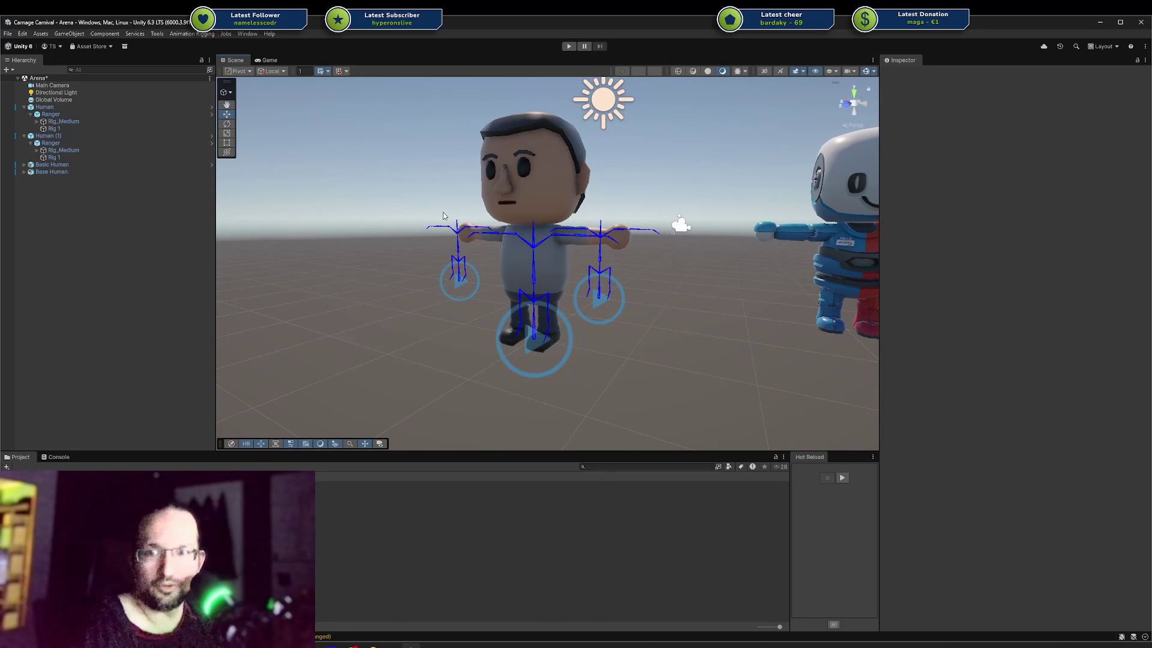
{"action": "scroll", "coordinate": [459, 230], "scroll_direction": "up", "scroll_amount": 4}
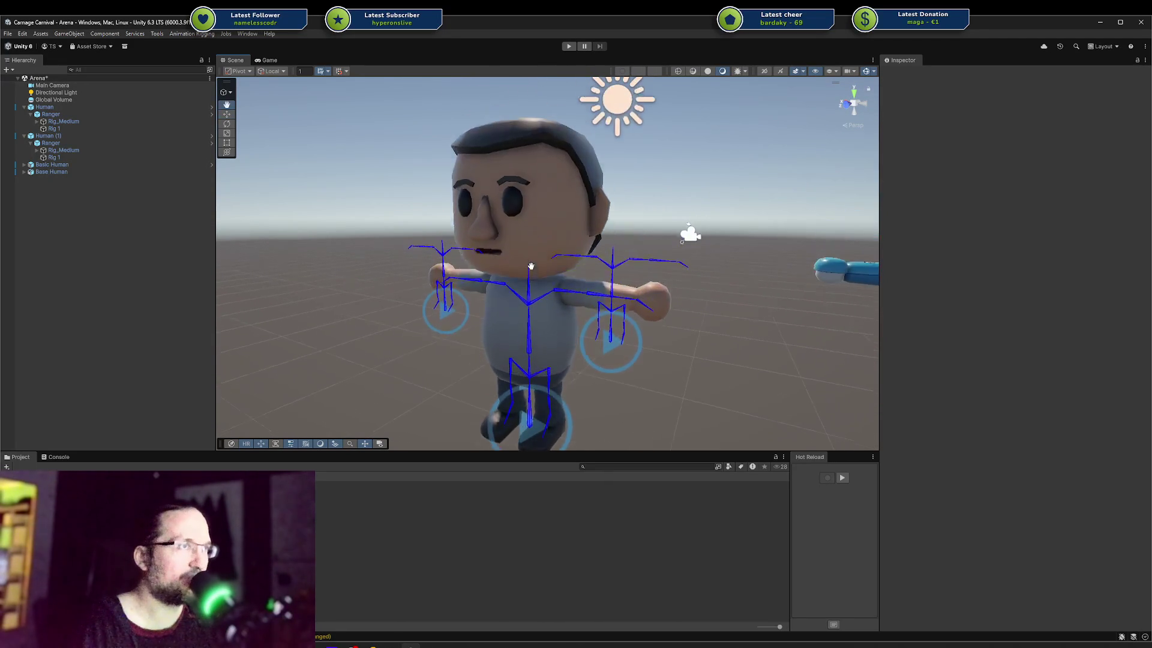
{"action": "scroll", "coordinate": [562, 300], "scroll_direction": "down", "scroll_amount": 2}
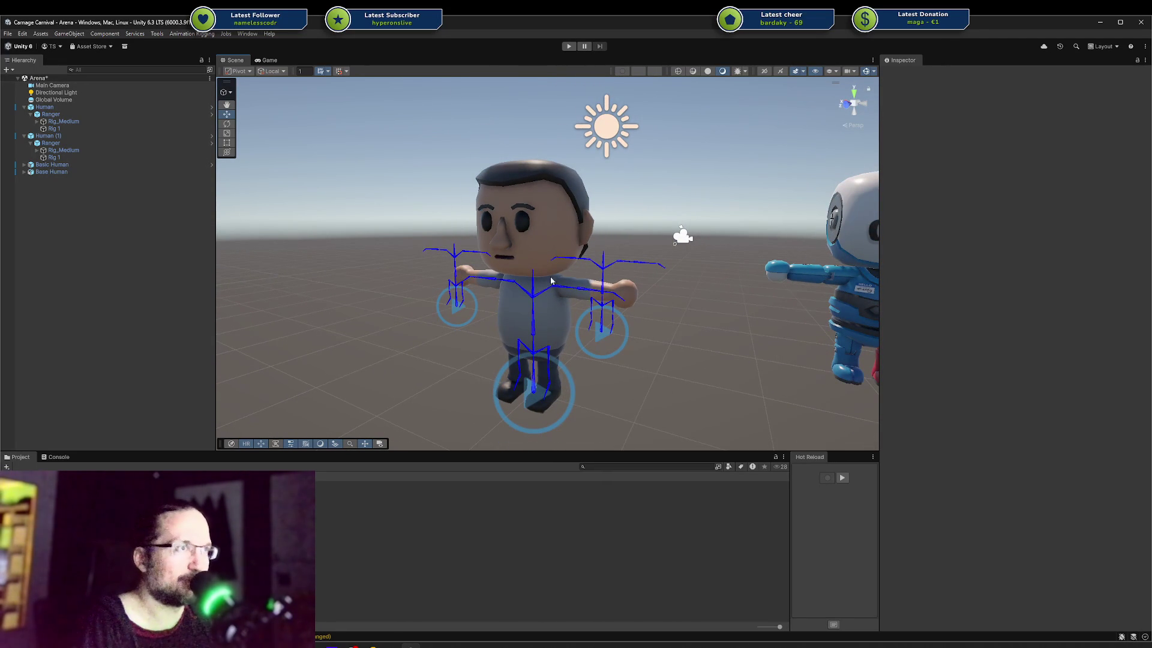
{"action": "left_click", "coordinate": [546, 403]}
{"action": "left_click", "coordinate": [473, 204]}
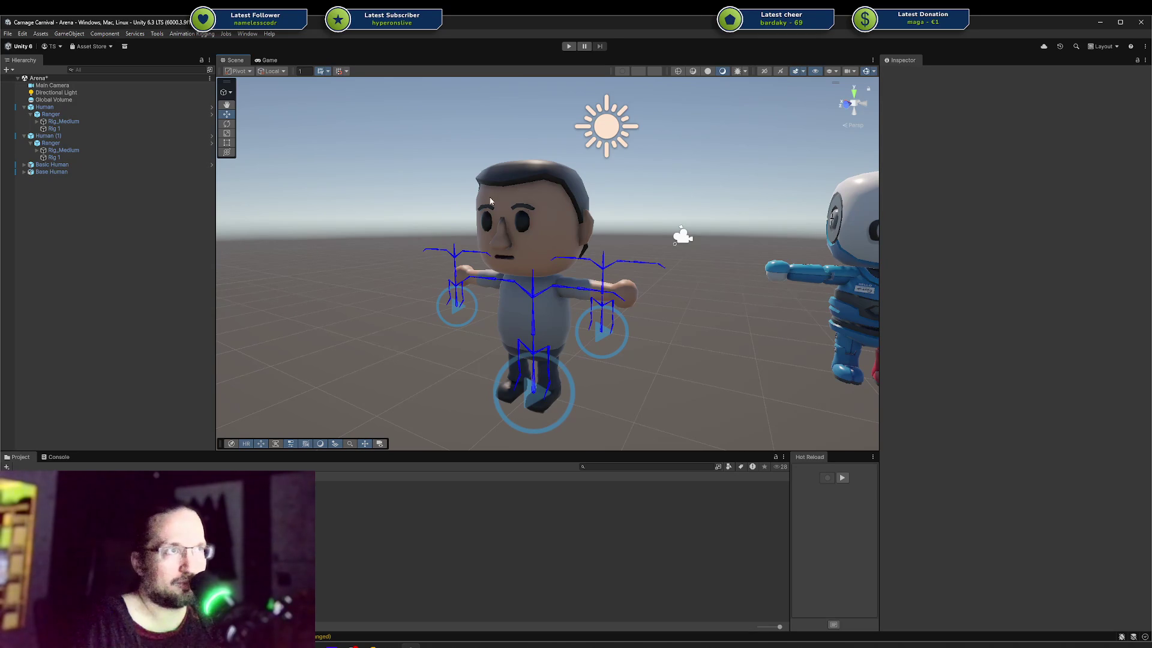
{"action": "scroll", "coordinate": [490, 206], "scroll_direction": "up", "scroll_amount": 6}
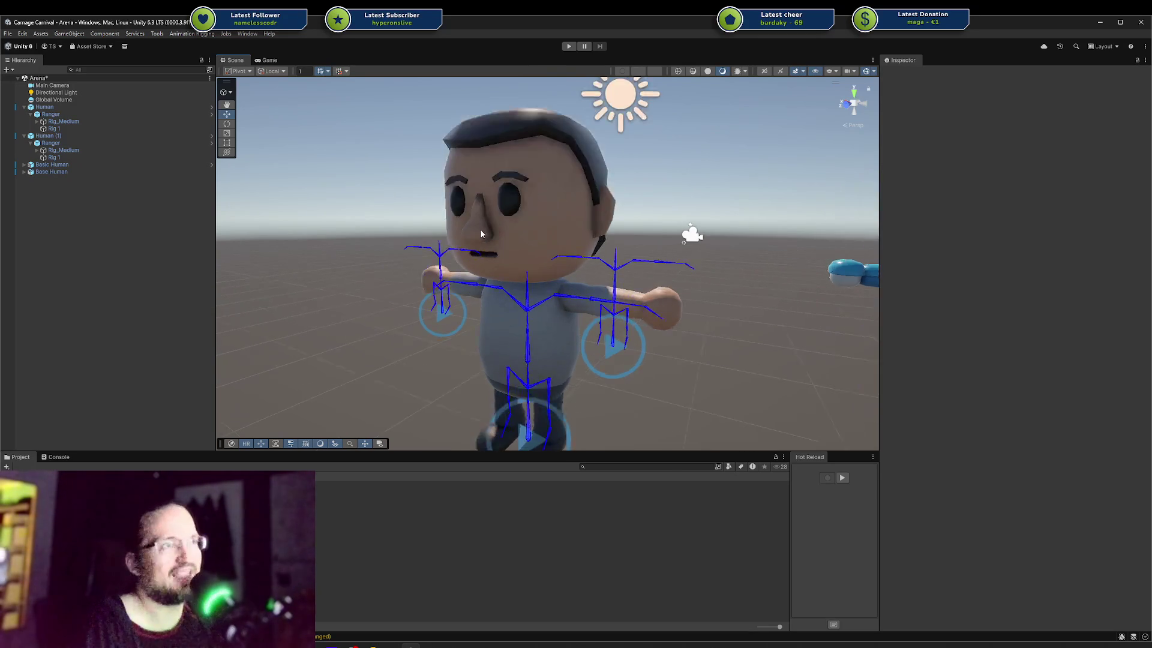
{"action": "mouse_move", "coordinate": [486, 221]}
{"action": "middle_mouse_down"}
{"action": "mouse_move", "coordinate": [696, 221]}
{"action": "mouse_move", "coordinate": [516, 226]}
{"action": "mouse_move", "coordinate": [492, 210]}
{"action": "middle_mouse_up"}
{"action": "scroll", "coordinate": [545, 222], "scroll_direction": "down", "scroll_amount": 5}
{"action": "scroll", "coordinate": [492, 210], "scroll_direction": "down", "scroll_amount": 2}
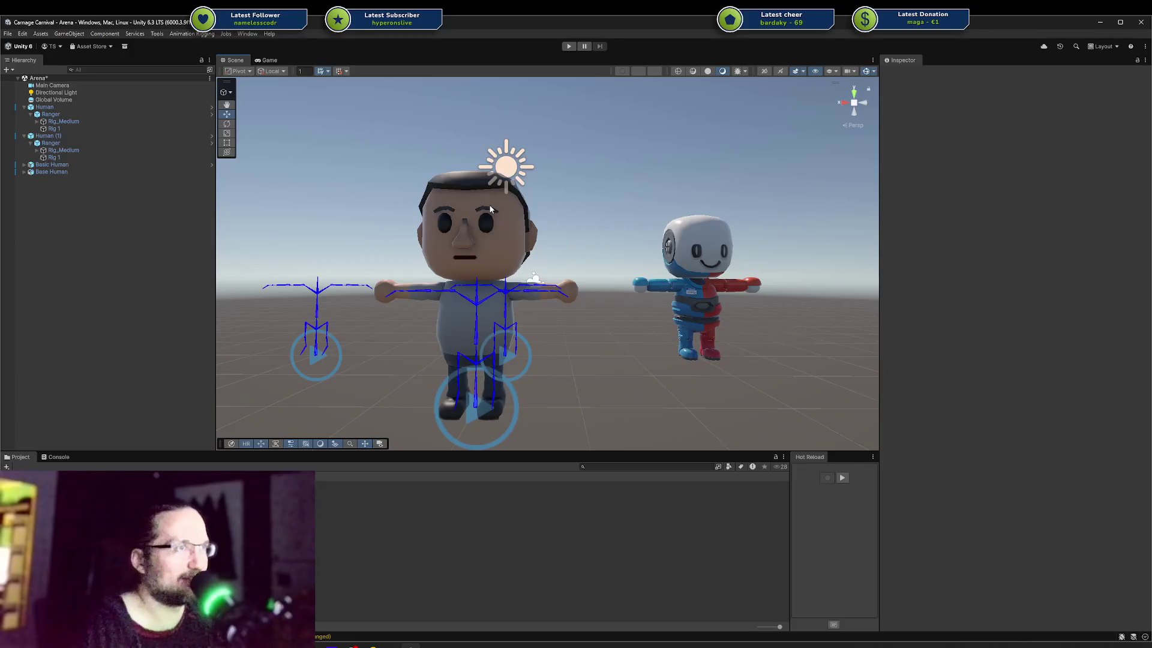
{"action": "scroll", "coordinate": [498, 204], "scroll_direction": "up", "scroll_amount": 3}
{"action": "mouse_move", "coordinate": [506, 200]}
{"action": "right_mouse_down"}
{"action": "mouse_move", "coordinate": [574, 264]}
{"action": "mouse_move", "coordinate": [573, 227]}
{"action": "right_mouse_up"}
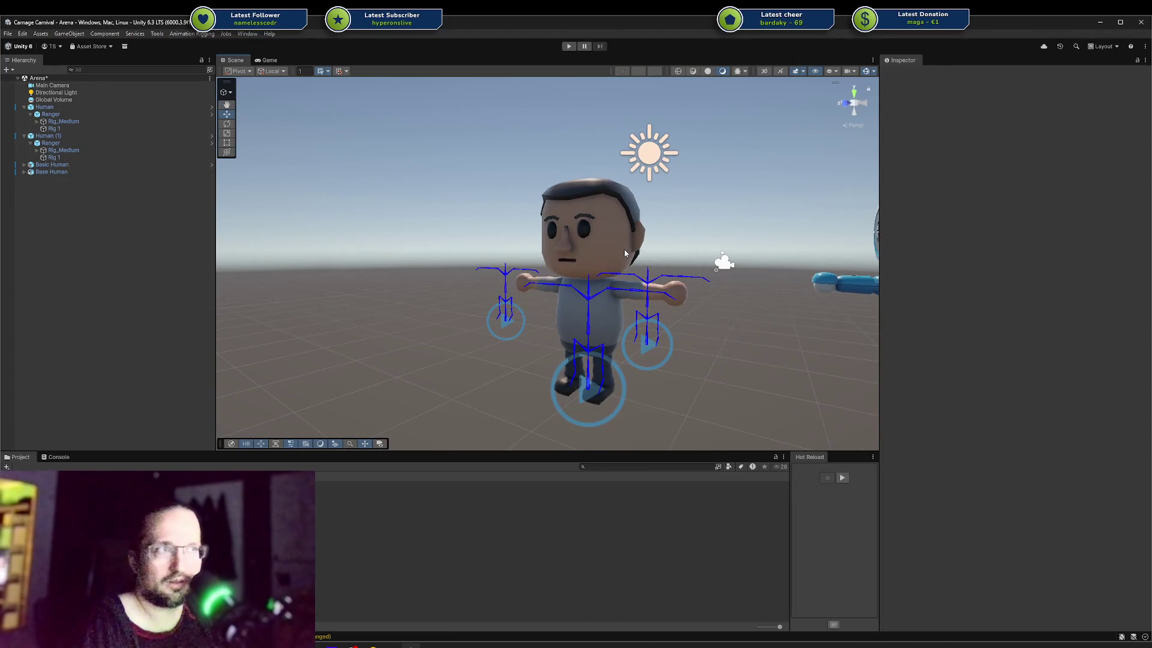
{"action": "scroll", "coordinate": [624, 250], "scroll_direction": "up", "scroll_amount": 2}
{"action": "middle_click_drag", "start_coordinate": [624, 249], "coordinate": [535, 238]}
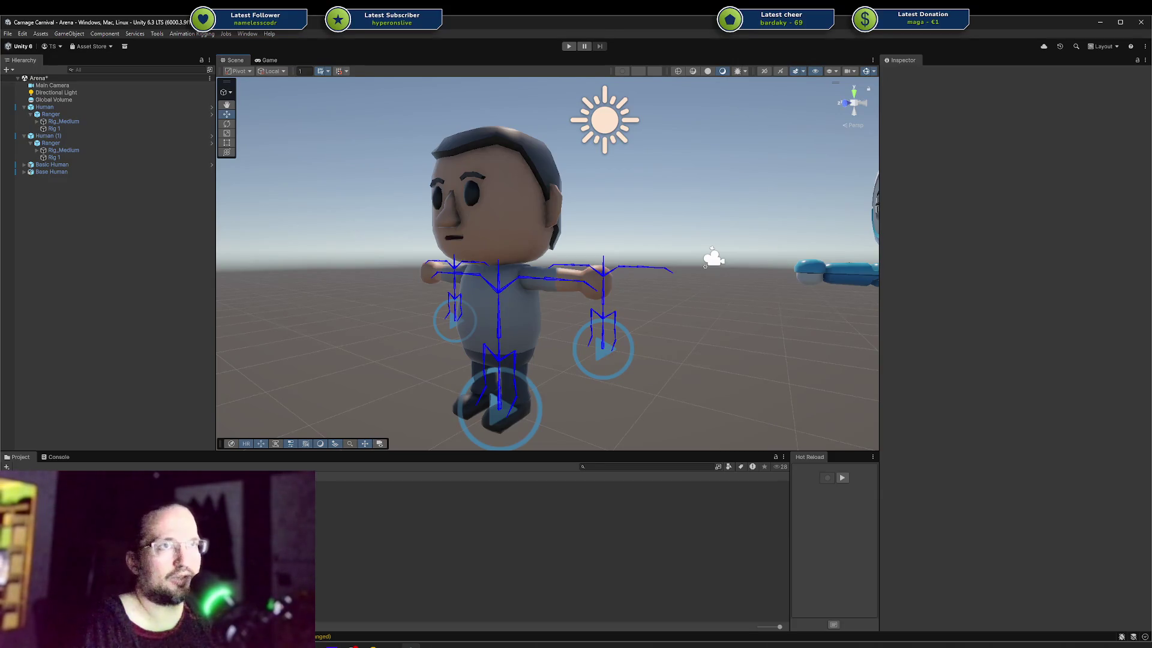
Select the rig's chest bone in the Scene, reselect it with undo, then clear the selection.
{"action": "left_click", "coordinate": [506, 181]}
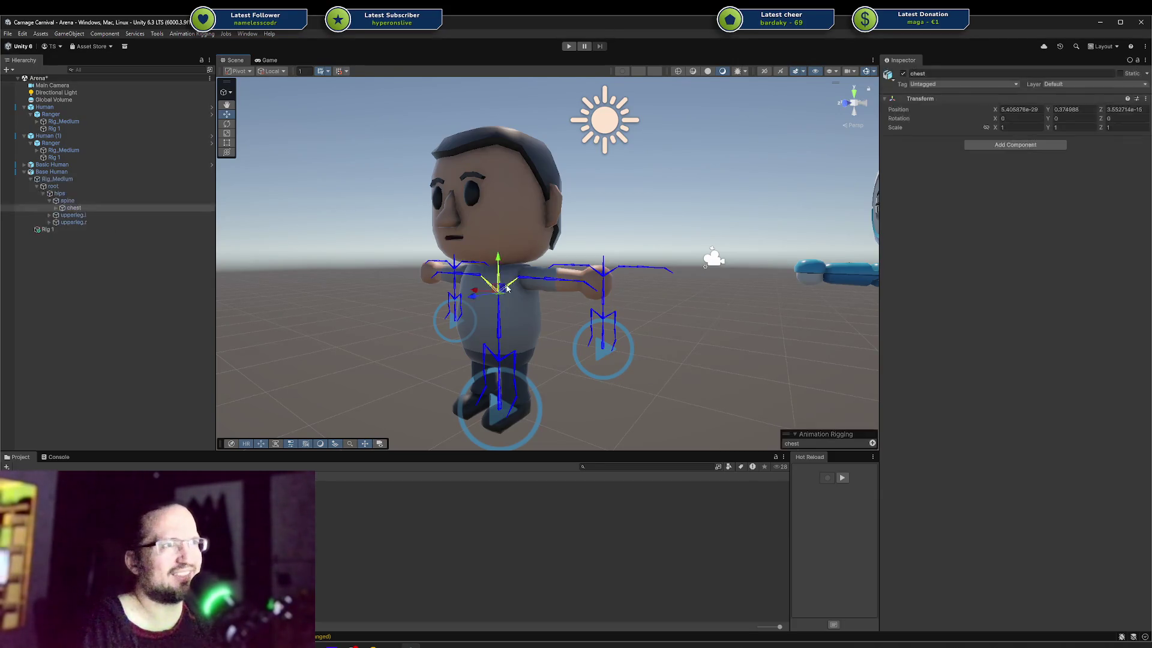
{"action": "left_click", "coordinate": [510, 241]}
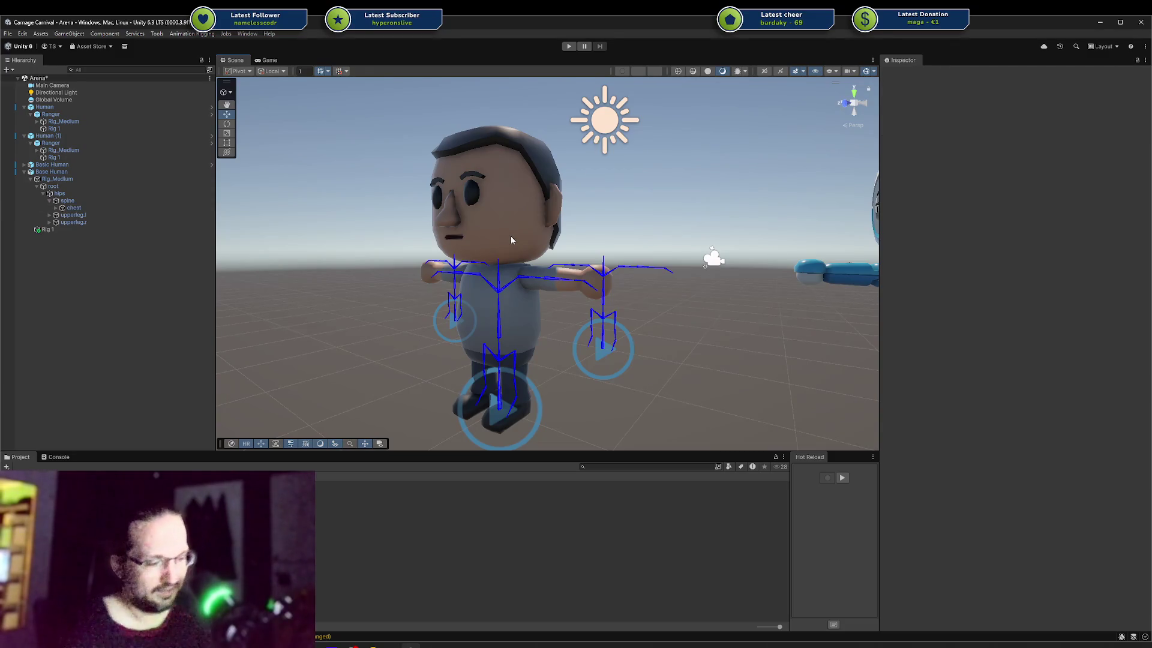
{"action": "key", "text": "ctrl+z"}
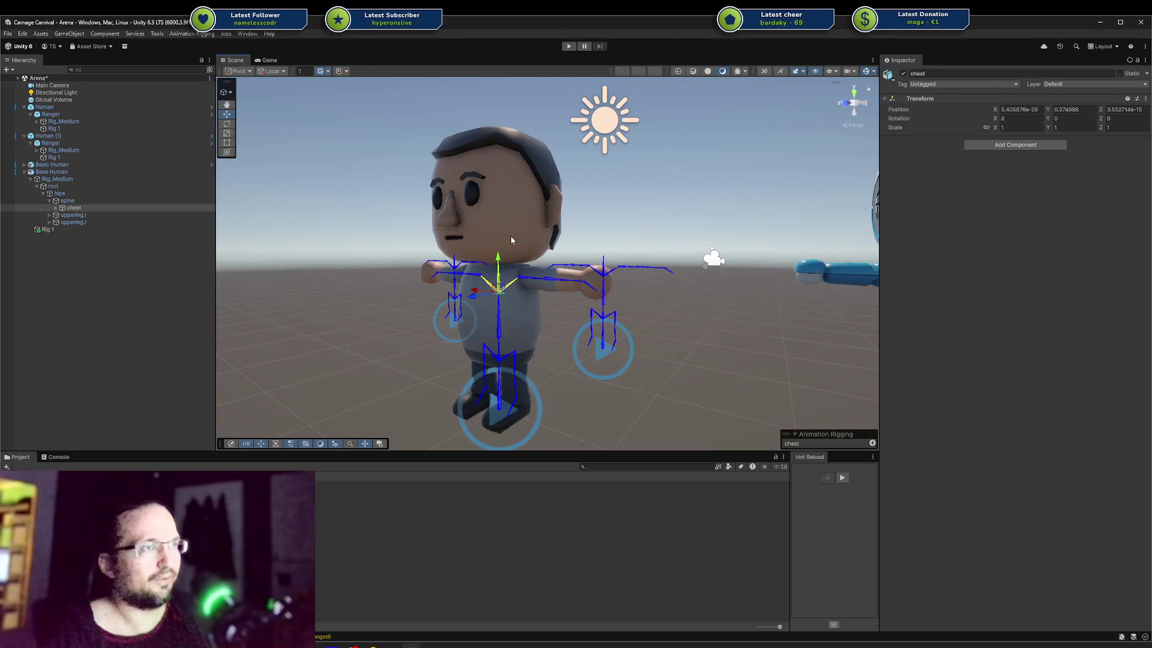
{"action": "left_click", "coordinate": [513, 229]}
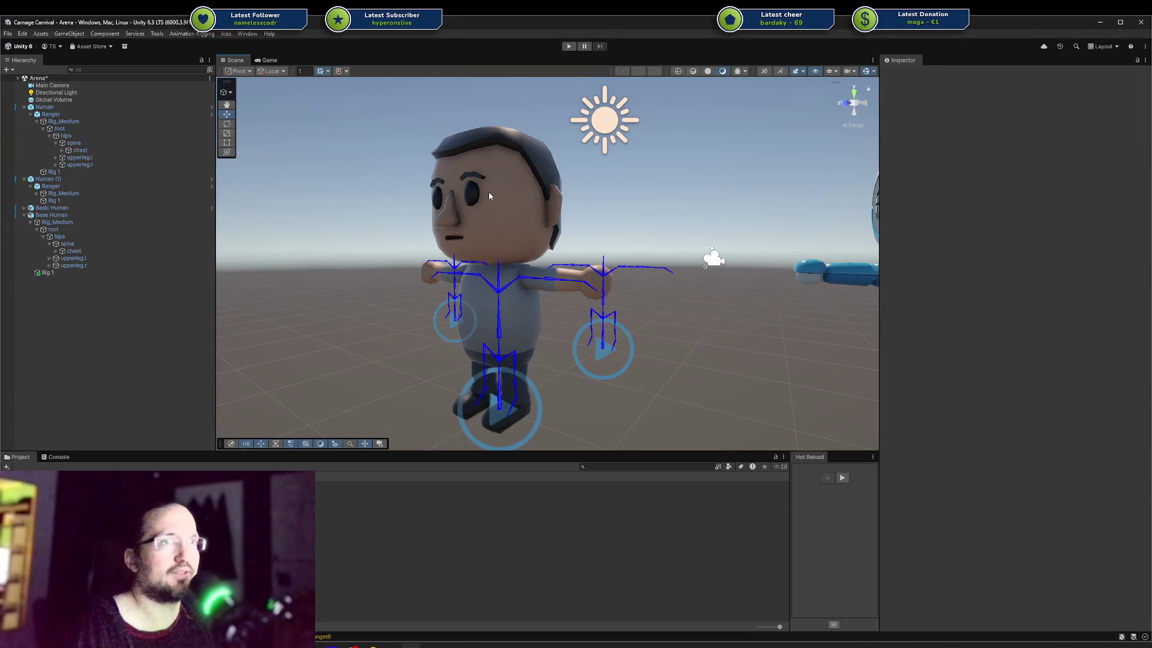
Collapse Base Human's rig hierarchy, inspect its Head property, deselect, and switch to Rider.
{"action": "left_click", "coordinate": [30, 223]}
{"action": "left_click", "coordinate": [45, 215]}
{"action": "left_click", "coordinate": [1060, 175]}
{"action": "left_click", "coordinate": [258, 239]}
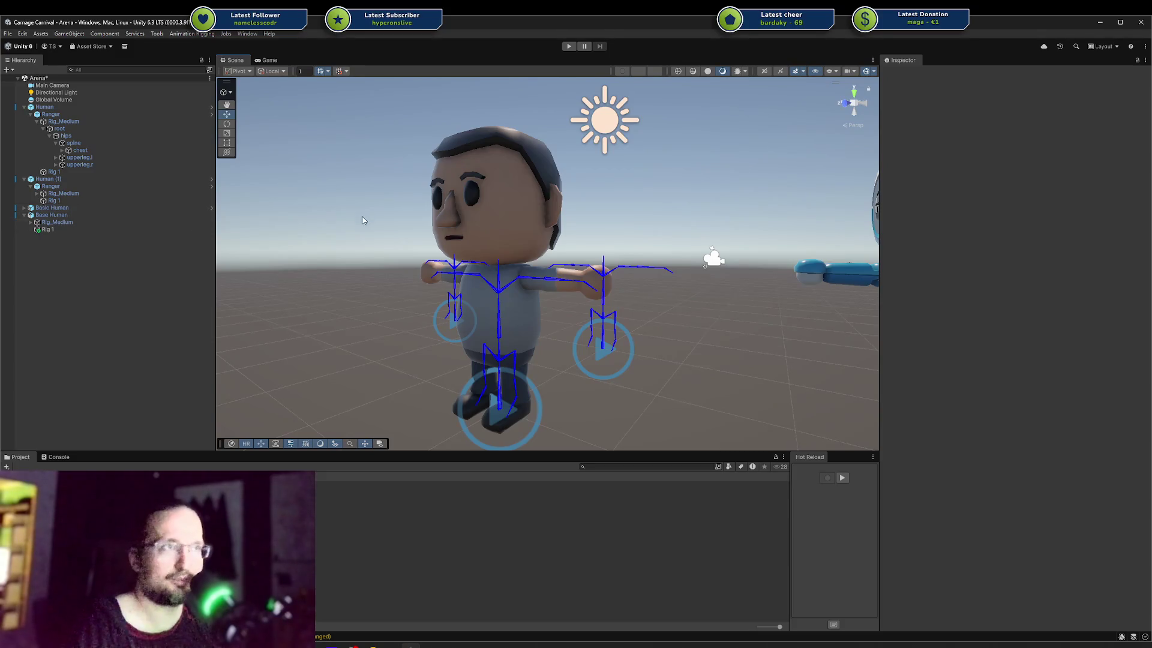
{"action": "middle_click_drag", "start_coordinate": [362, 216], "coordinate": [376, 224]}
{"action": "key", "text": "alt+Tab"}
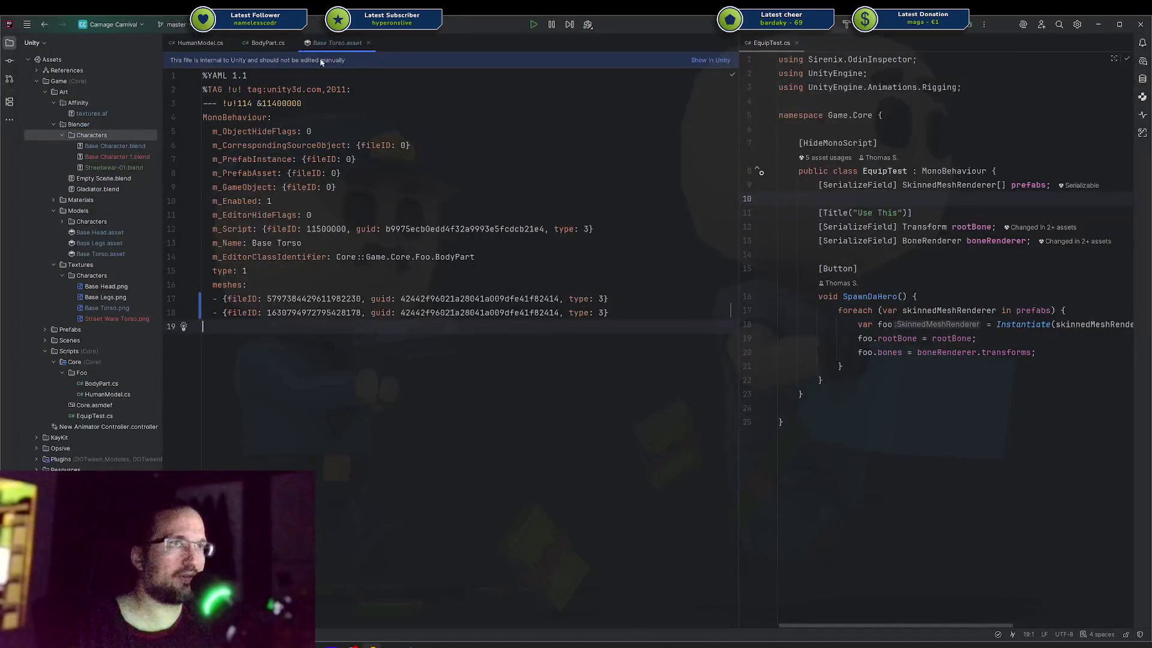
Check BodyPart.cs, then inspect HumanModel.cs's HideAndDontSave hide-flags line 56 before returning to Unity.
{"action": "left_click", "coordinate": [246, 45]}
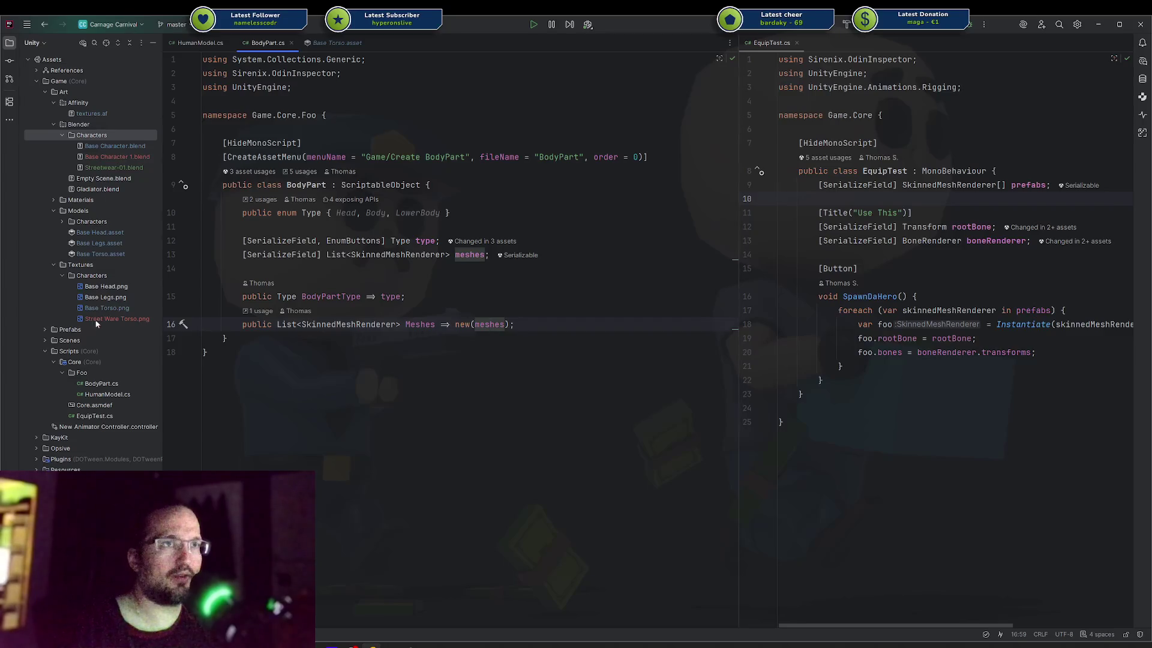
{"action": "double_click", "coordinate": [96, 393]}
{"action": "scroll", "coordinate": [395, 407], "scroll_direction": "down", "scroll_amount": 6}
{"action": "left_click_drag", "start_coordinate": [284, 227], "coordinate": [638, 222]}
{"action": "left_click", "coordinate": [594, 233]}
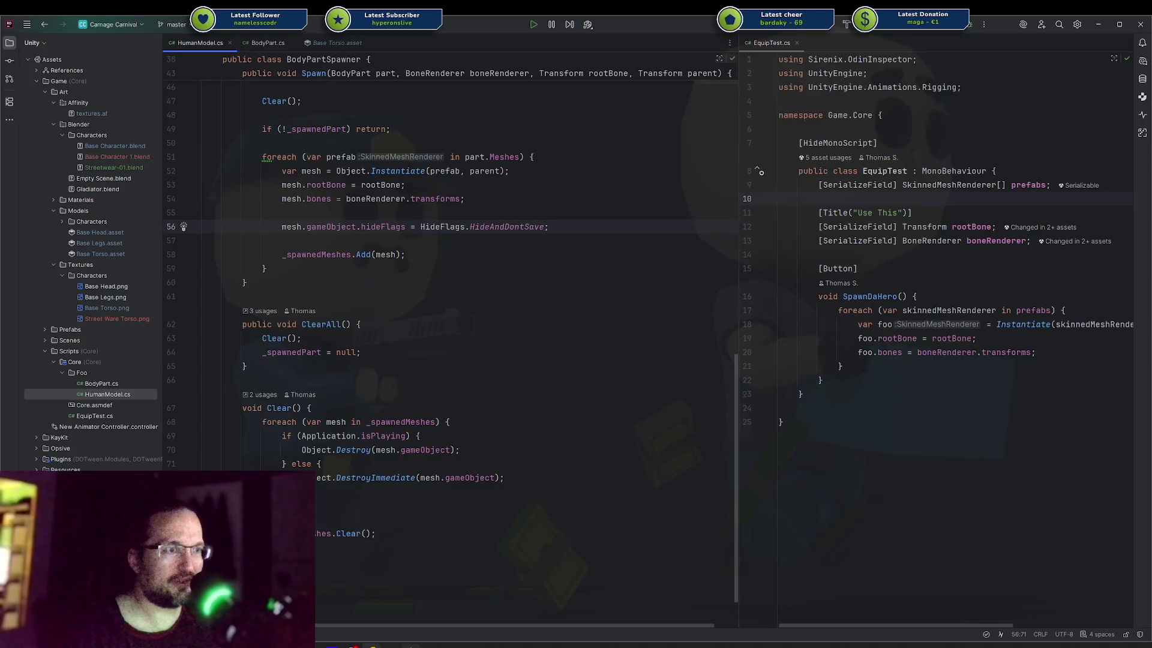
{"action": "key", "text": "alt+Tab"}
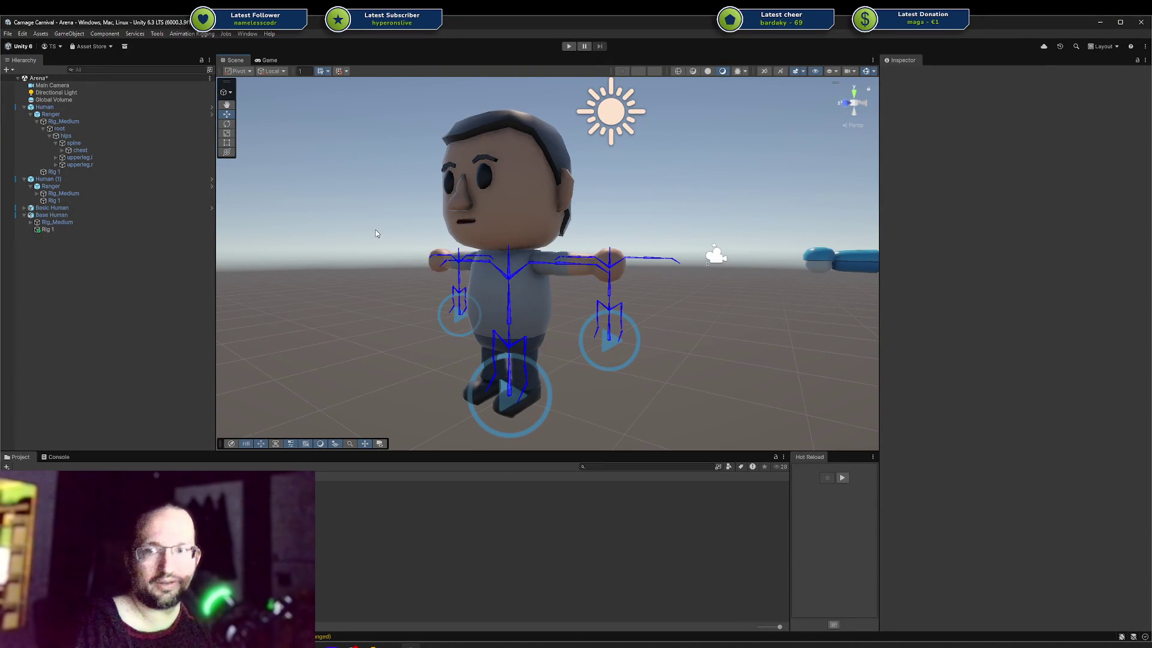
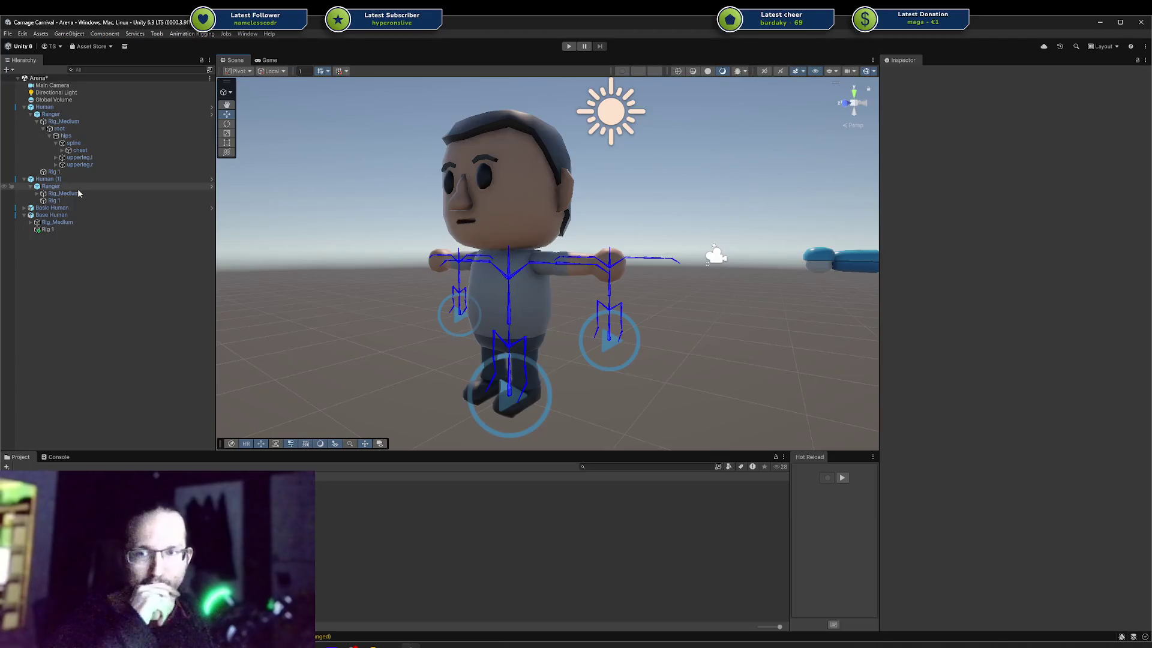
Orbit the Scene view around the rigged character, viewing its front, sides and back.
{"action": "right_click_drag", "start_coordinate": [540, 270], "coordinate": [498, 312]}
{"action": "mouse_move", "coordinate": [742, 259]}
{"action": "right_mouse_down"}
{"action": "mouse_move", "coordinate": [707, 327]}
{"action": "mouse_move", "coordinate": [743, 306]}
{"action": "mouse_move", "coordinate": [530, 298]}
{"action": "mouse_move", "coordinate": [515, 309]}
{"action": "mouse_move", "coordinate": [501, 271]}
{"action": "mouse_move", "coordinate": [619, 206]}
{"action": "mouse_move", "coordinate": [502, 250]}
{"action": "mouse_move", "coordinate": [506, 260]}
{"action": "mouse_move", "coordinate": [337, 304]}
{"action": "mouse_move", "coordinate": [526, 252]}
{"action": "mouse_move", "coordinate": [603, 300]}
{"action": "right_mouse_up"}
{"action": "mouse_move", "coordinate": [658, 353]}
{"action": "right_mouse_down"}
{"action": "mouse_move", "coordinate": [654, 298]}
{"action": "mouse_move", "coordinate": [745, 257]}
{"action": "mouse_move", "coordinate": [522, 389]}
{"action": "mouse_move", "coordinate": [432, 345]}
{"action": "mouse_move", "coordinate": [334, 340]}
{"action": "mouse_move", "coordinate": [334, 322]}
{"action": "mouse_move", "coordinate": [305, 311]}
{"action": "right_mouse_up"}
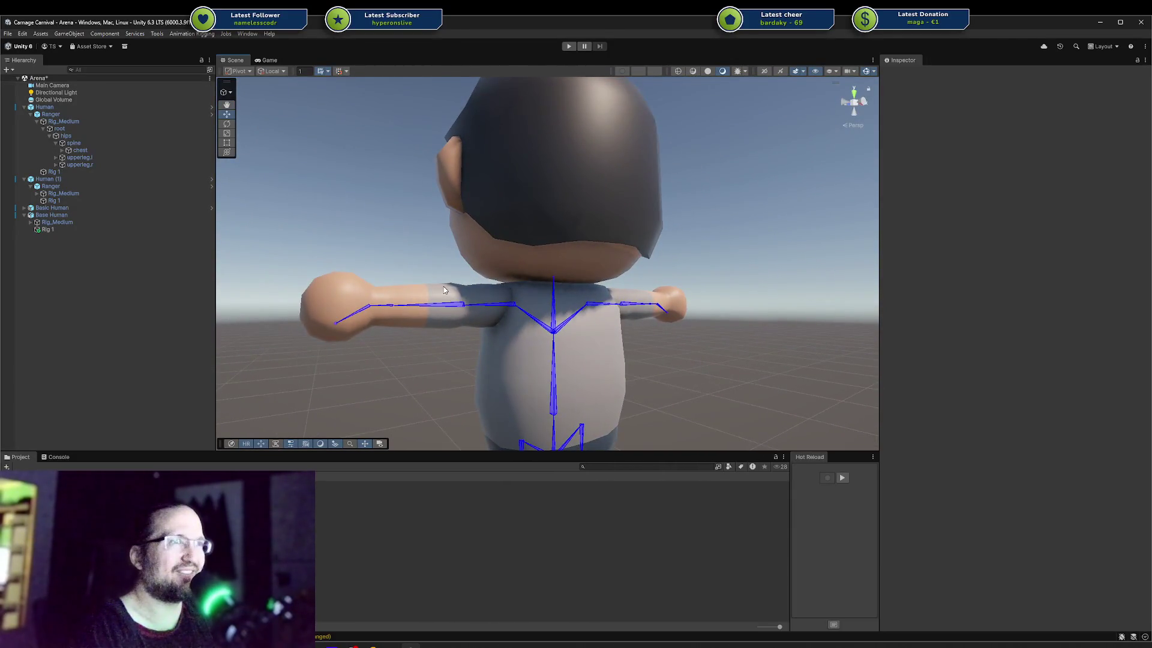
{"action": "right_click_drag", "start_coordinate": [548, 312], "coordinate": [737, 318]}
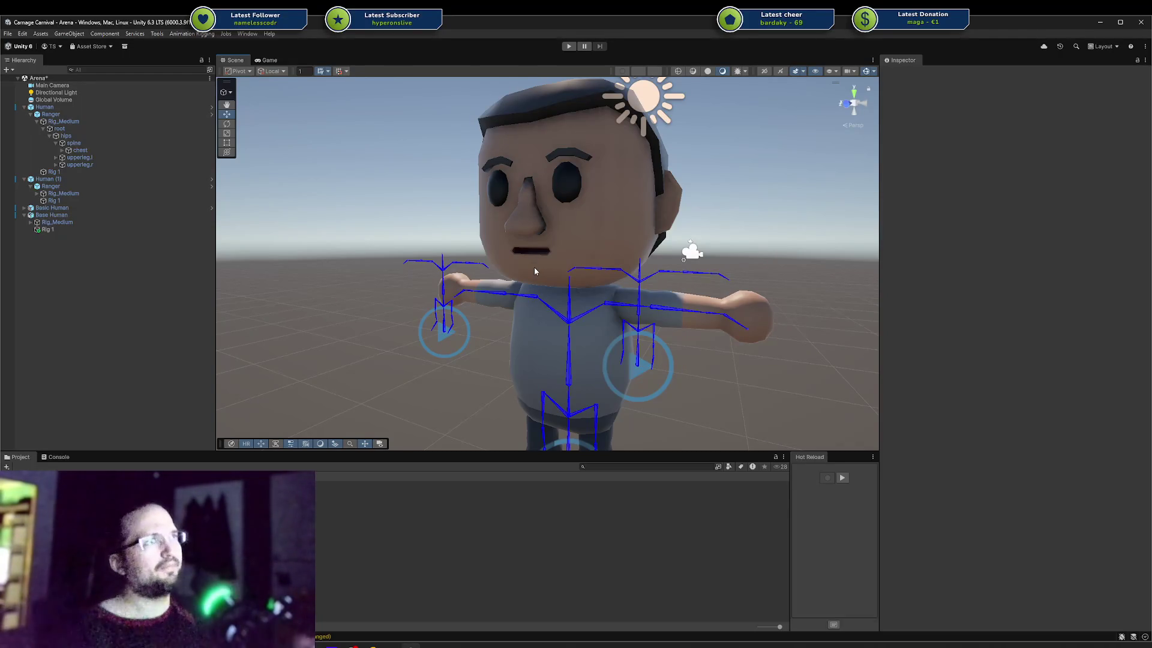
{"action": "middle_click_drag", "start_coordinate": [584, 121], "coordinate": [544, 174]}
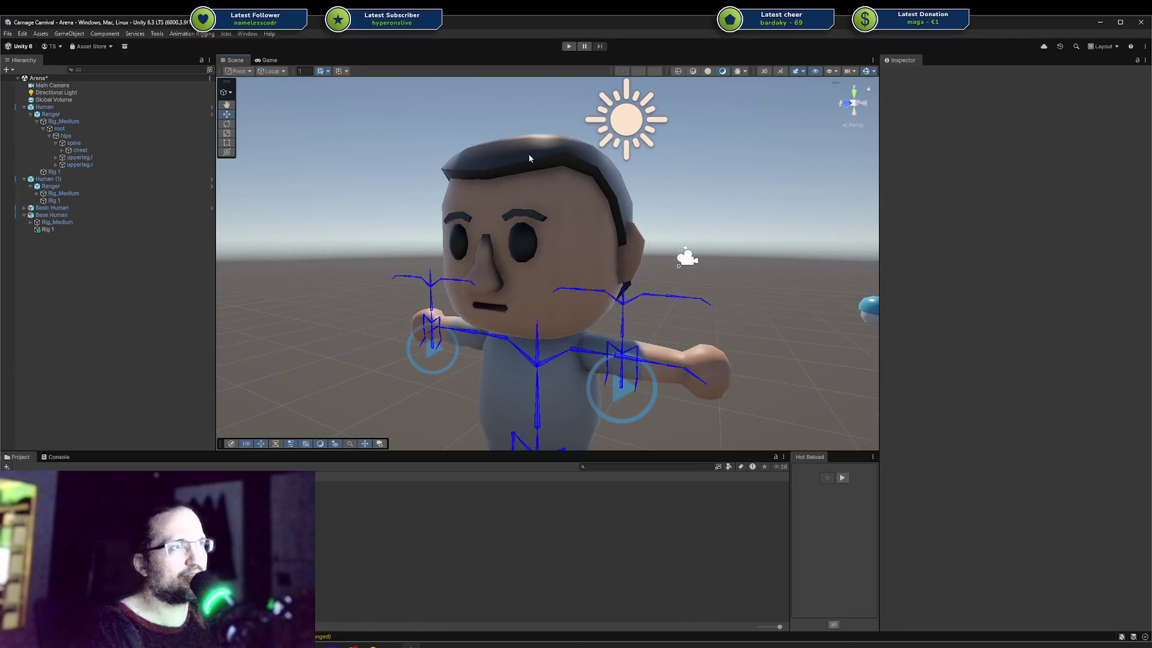
{"action": "left_click_drag", "start_coordinate": [570, 174], "coordinate": [463, 177], "text": "alt"}
{"action": "left_click_drag", "start_coordinate": [557, 171], "coordinate": [692, 172], "text": "alt"}
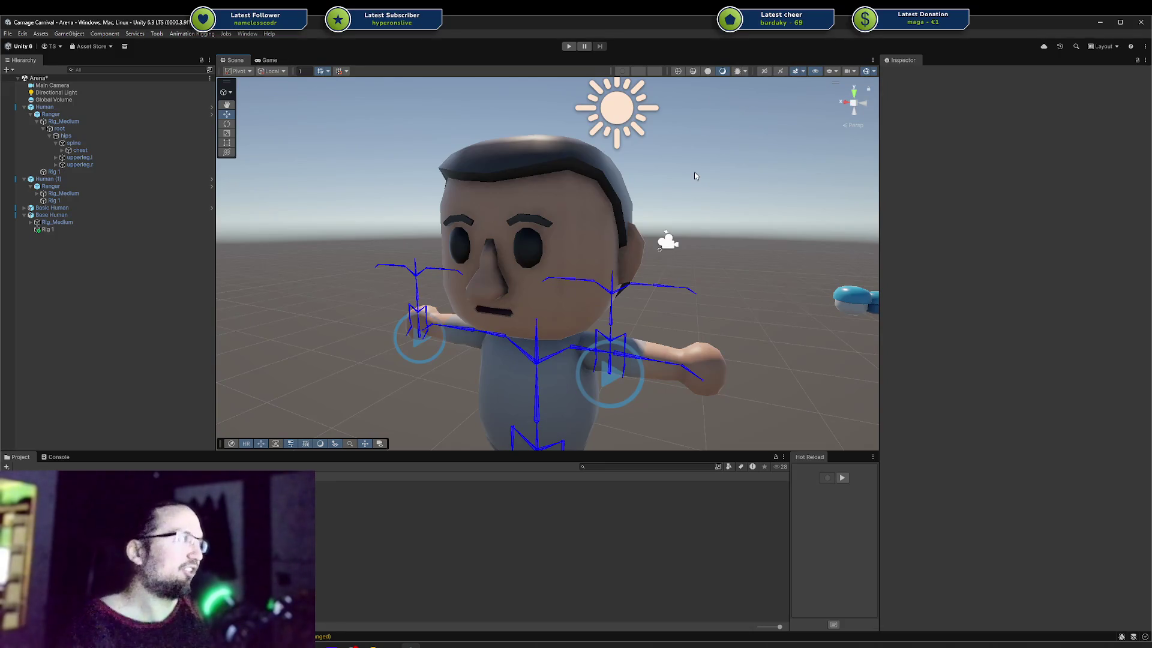
{"action": "left_click_drag", "start_coordinate": [695, 175], "coordinate": [671, 231], "text": "alt"}
{"action": "scroll", "coordinate": [558, 222], "scroll_direction": "down", "scroll_amount": 5}
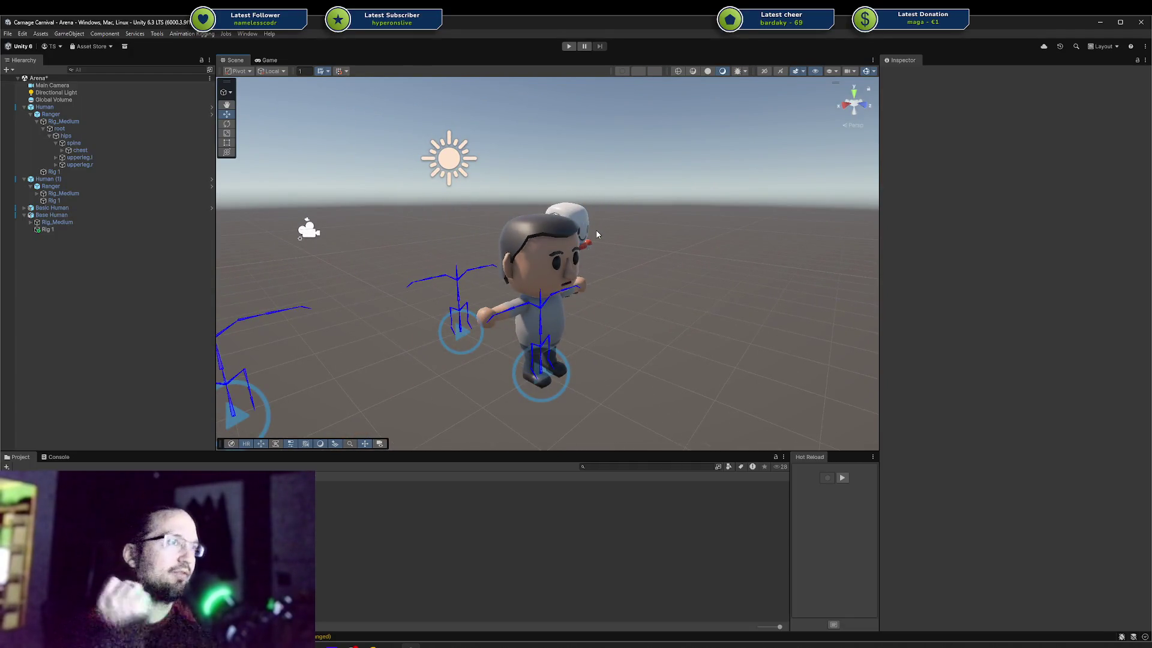
{"action": "scroll", "coordinate": [597, 234], "scroll_direction": "up", "scroll_amount": 1}
{"action": "scroll", "coordinate": [593, 227], "scroll_direction": "up", "scroll_amount": 3}
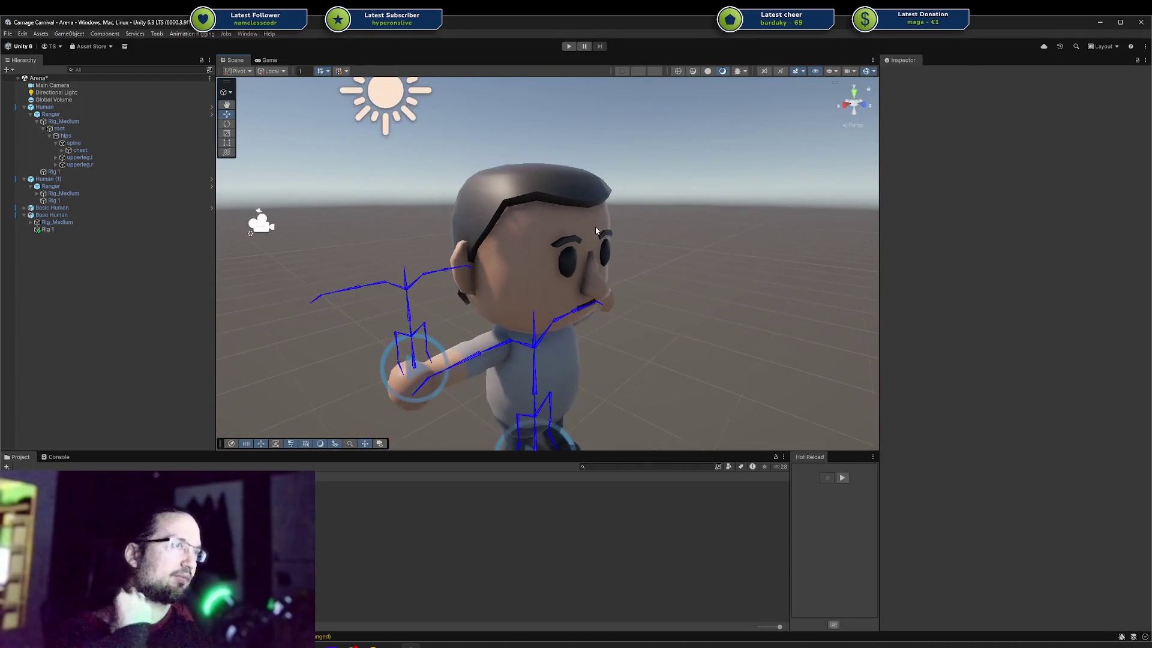
{"action": "mouse_move", "coordinate": [602, 215]}
{"action": "left_mouse_down", "text": "alt"}
{"action": "mouse_move", "coordinate": [624, 220]}
{"action": "mouse_move", "coordinate": [530, 216]}
{"action": "mouse_move", "coordinate": [670, 180]}
{"action": "mouse_move", "coordinate": [563, 246]}
{"action": "mouse_move", "coordinate": [514, 250]}
{"action": "mouse_move", "coordinate": [651, 211]}
{"action": "mouse_move", "coordinate": [587, 218]}
{"action": "left_mouse_up", "text": "alt"}
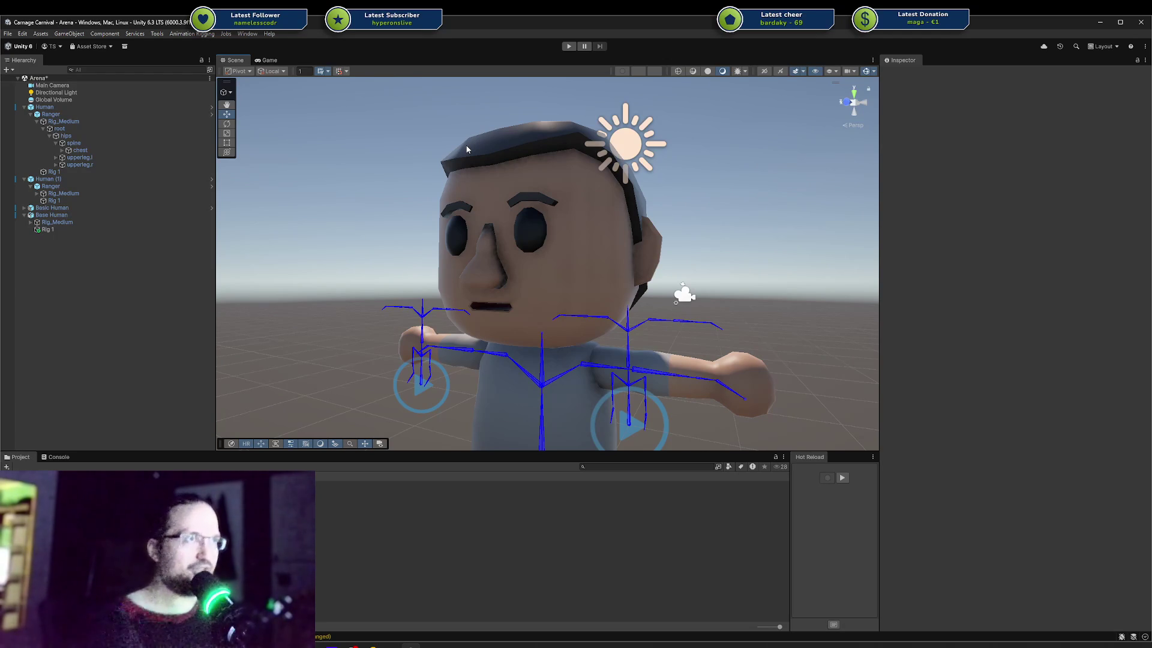
Pull back to frame the character with the robot, then switch to Blender.
{"action": "left_click_drag", "start_coordinate": [470, 159], "coordinate": [465, 202], "text": "alt"}
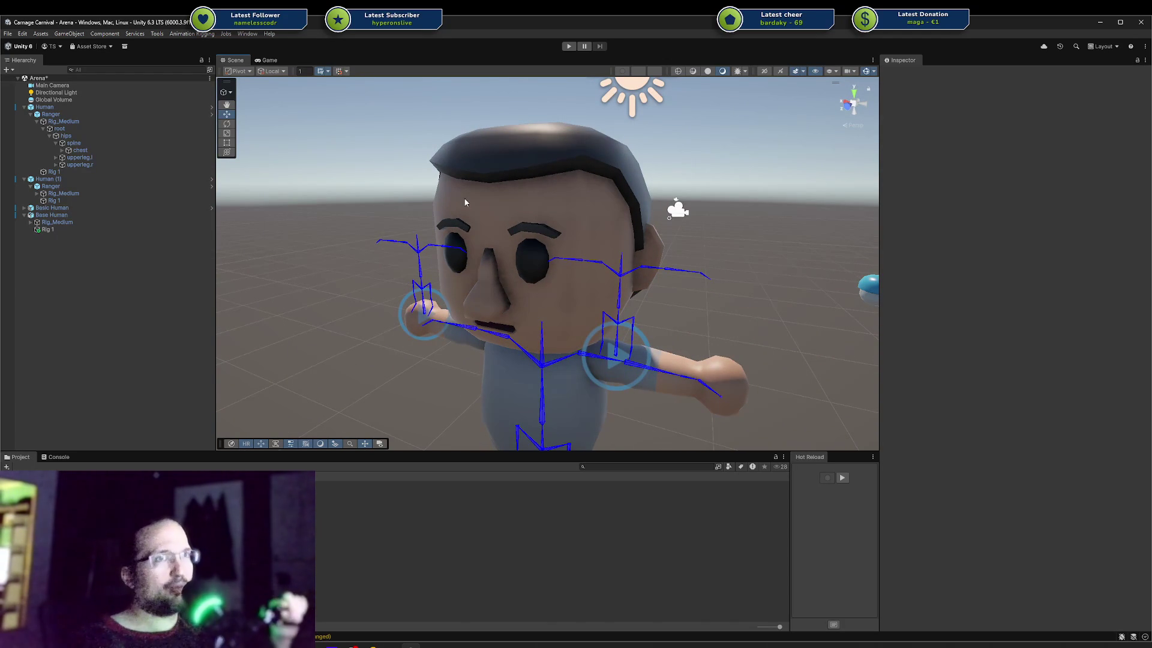
{"action": "mouse_move", "coordinate": [453, 206]}
{"action": "right_mouse_down"}
{"action": "mouse_move", "coordinate": [652, 238]}
{"action": "mouse_move", "coordinate": [405, 243]}
{"action": "mouse_move", "coordinate": [578, 249]}
{"action": "right_mouse_up"}
{"action": "scroll", "coordinate": [646, 283], "scroll_direction": "up", "scroll_amount": 5}
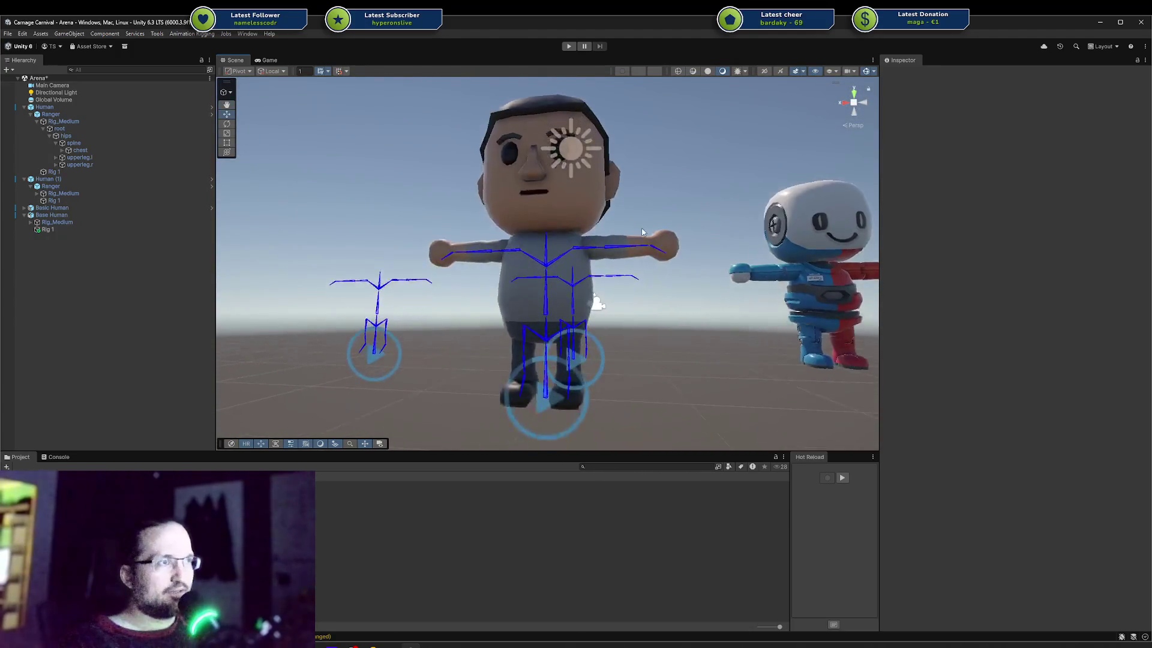
{"action": "left_click_drag", "start_coordinate": [528, 264], "coordinate": [460, 257], "text": "alt"}
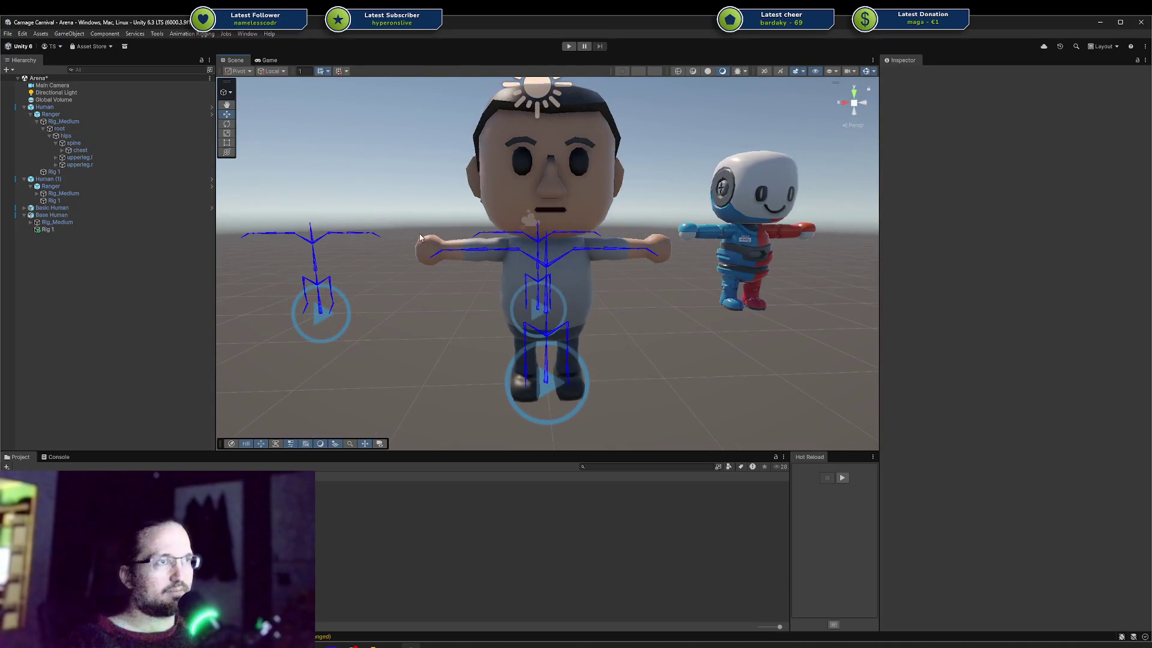
{"action": "left_click", "coordinate": [393, 645]}
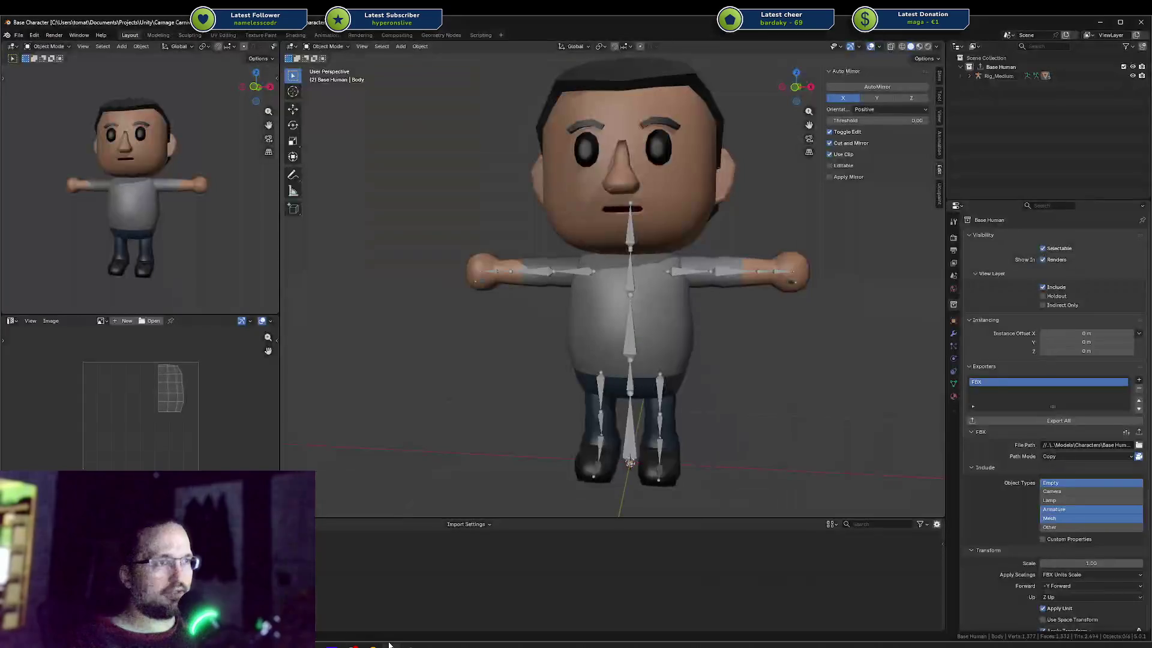
Select the Body and Arms meshes and orbit to inspect them from angled views.
{"action": "left_click", "coordinate": [628, 331]}
{"action": "left_click", "coordinate": [584, 319]}
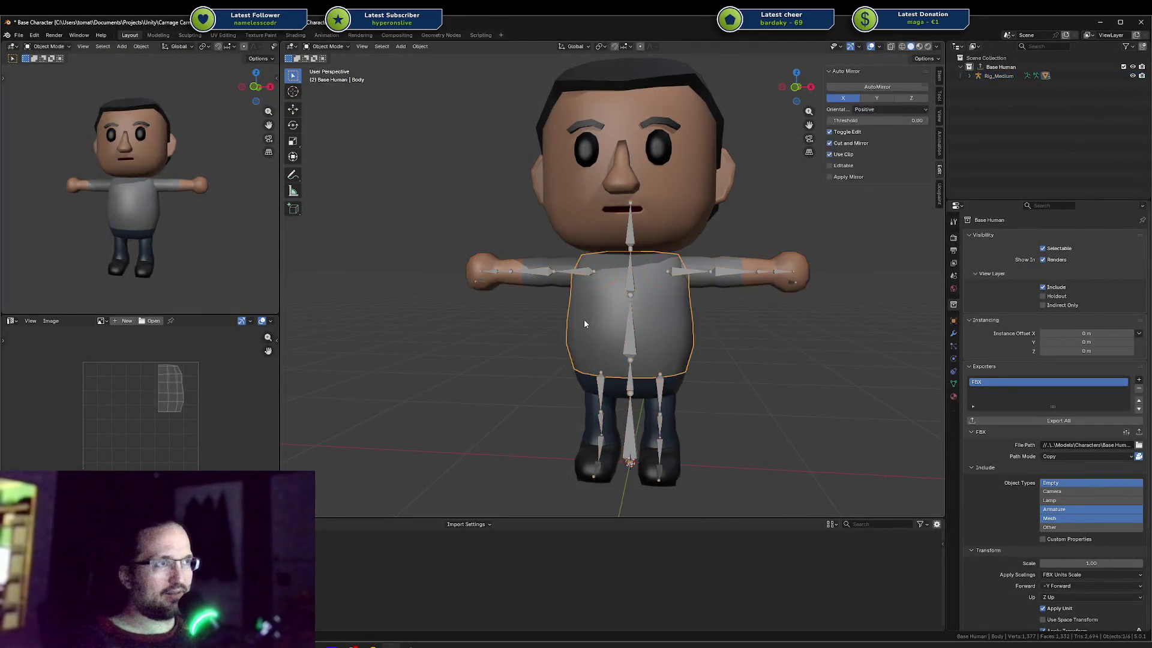
{"action": "mouse_move", "coordinate": [778, 334]}
{"action": "middle_mouse_down"}
{"action": "mouse_move", "coordinate": [664, 336]}
{"action": "mouse_move", "coordinate": [545, 316]}
{"action": "mouse_move", "coordinate": [461, 333]}
{"action": "mouse_move", "coordinate": [402, 323]}
{"action": "middle_mouse_up"}
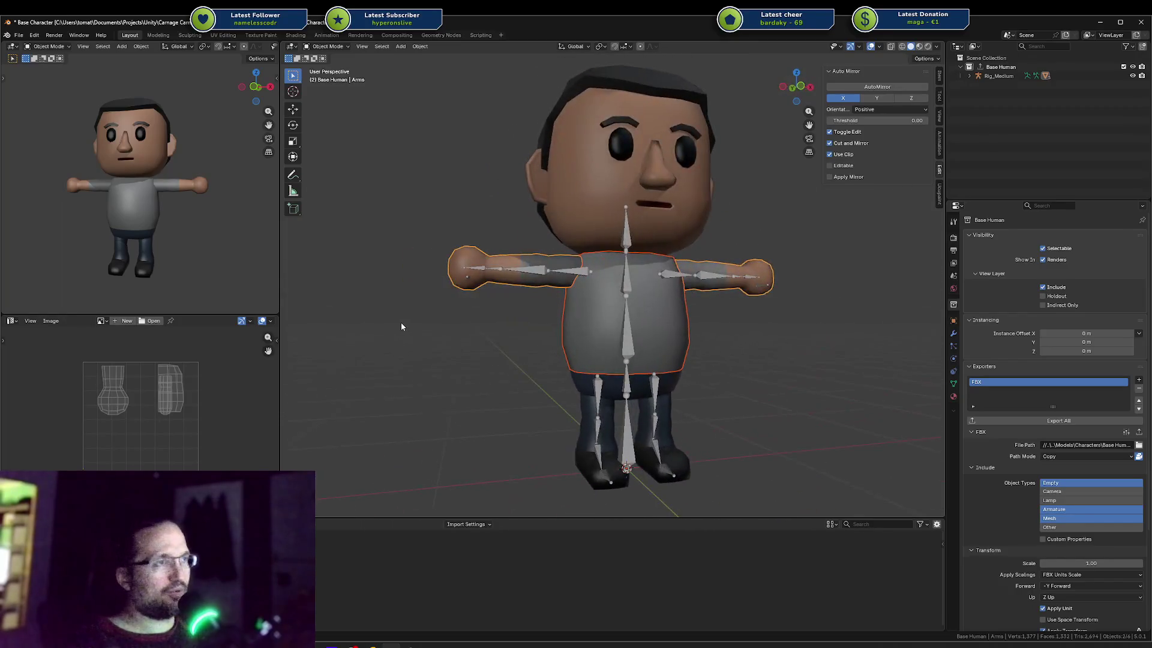
{"action": "scroll", "coordinate": [750, 246], "scroll_direction": "up", "scroll_amount": 2}
{"action": "middle_click_drag", "start_coordinate": [750, 246], "coordinate": [731, 276]}
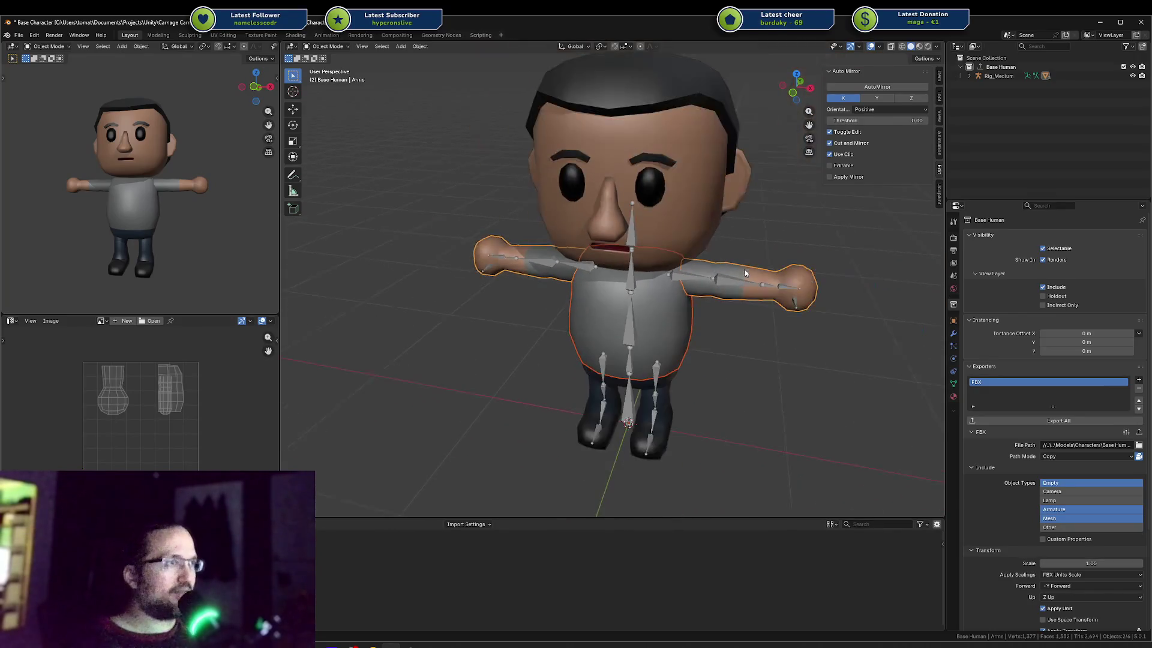
Reselect the Arms mesh from a frontal view and bring up the recent files list.
{"action": "left_click", "coordinate": [750, 330]}
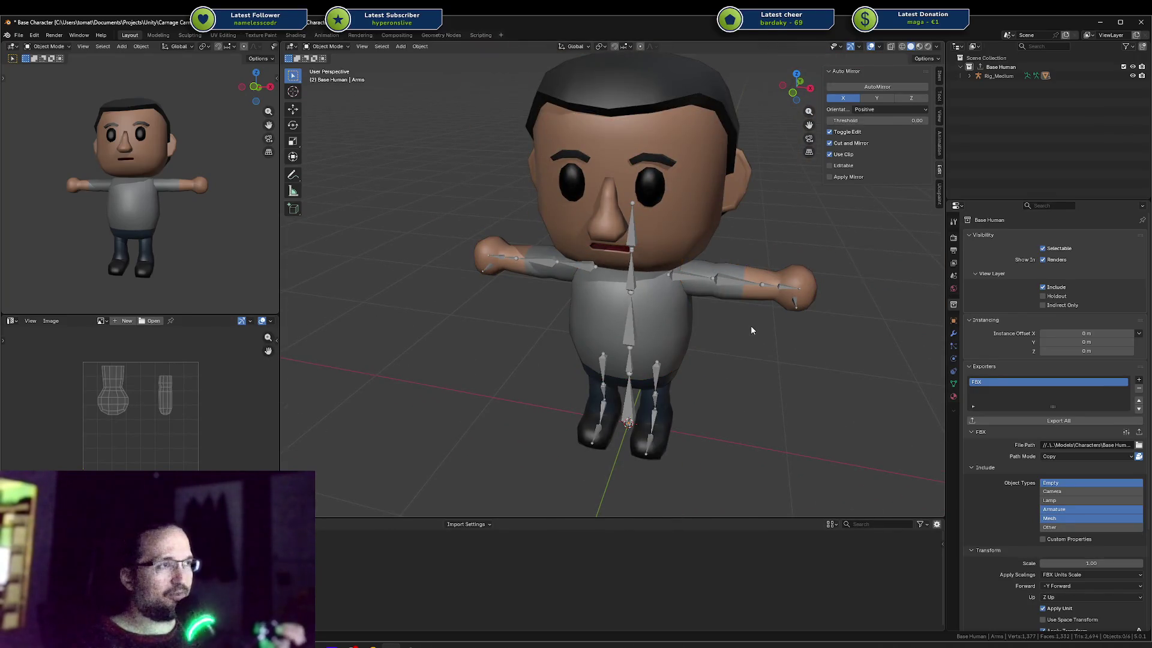
{"action": "middle_click_drag", "start_coordinate": [739, 330], "coordinate": [741, 310]}
{"action": "left_click", "coordinate": [743, 265]}
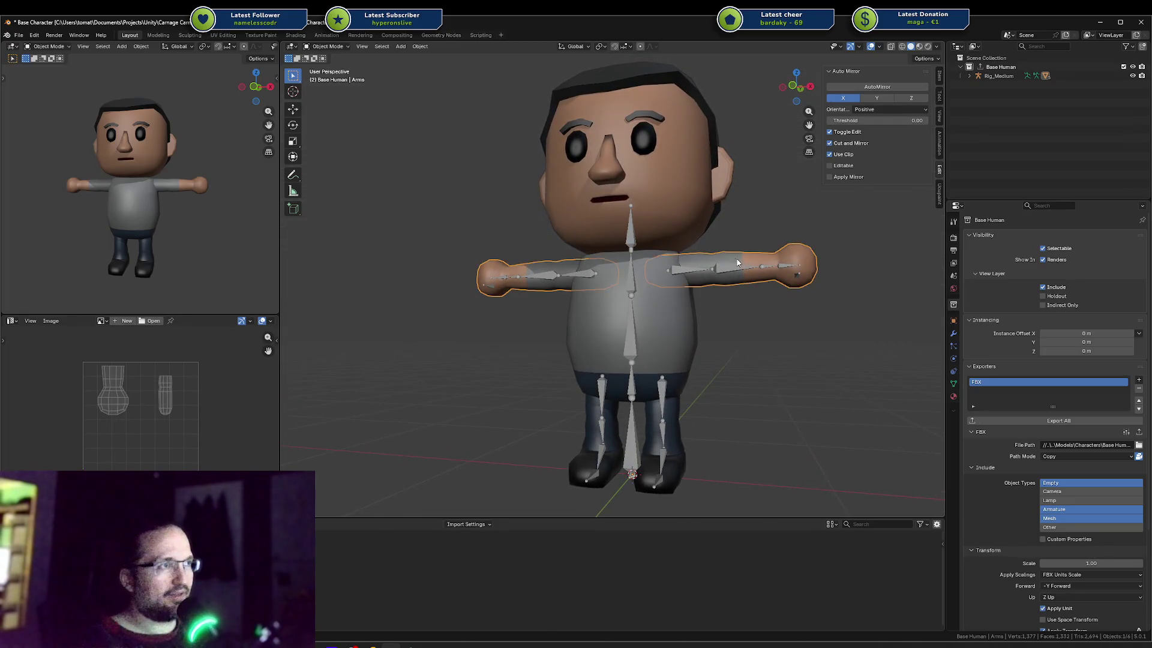
{"action": "right_click", "coordinate": [811, 264]}
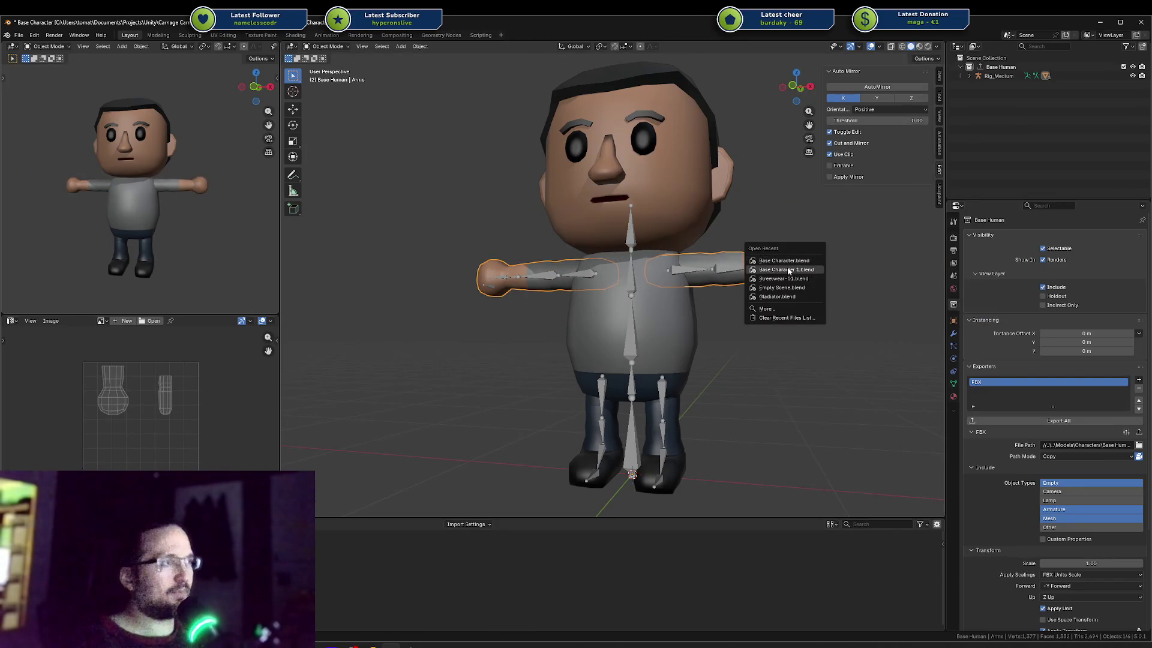
Open Base Character 1.blend and test the rig by folding the right arm with the hand bone.
{"action": "left_click", "coordinate": [789, 270]}
{"action": "left_click", "coordinate": [580, 350]}
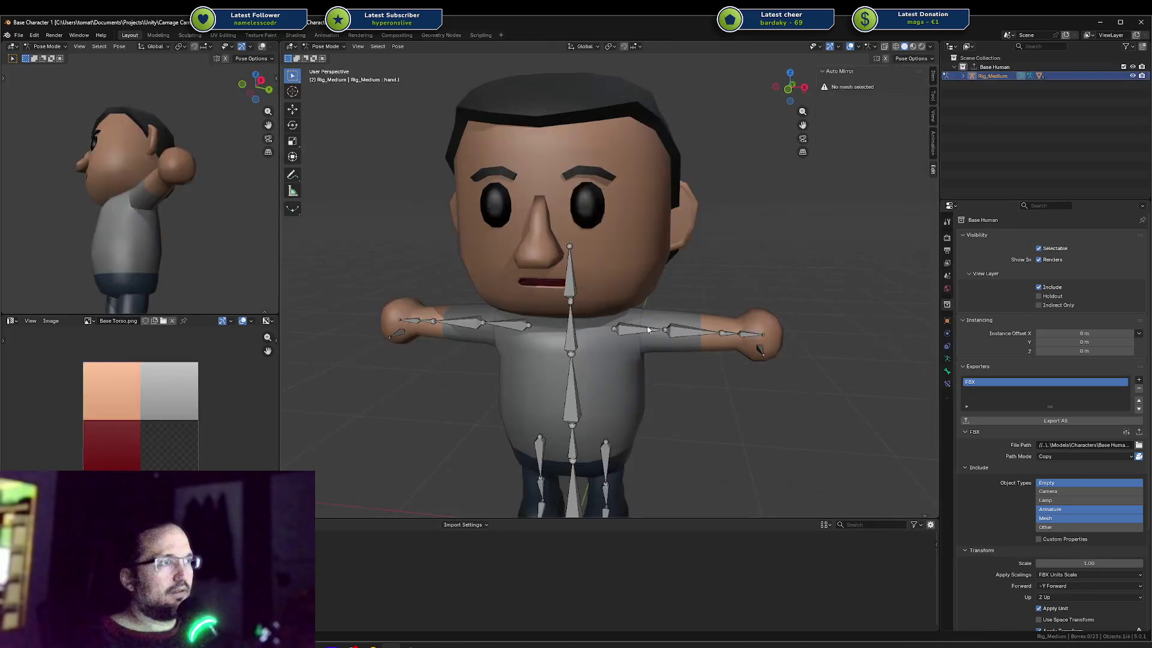
{"action": "mouse_move", "coordinate": [724, 335]}
{"action": "left_mouse_down"}
{"action": "mouse_move", "coordinate": [577, 371]}
{"action": "mouse_move", "coordinate": [630, 315]}
{"action": "mouse_move", "coordinate": [690, 356]}
{"action": "left_mouse_up"}
{"action": "left_click", "coordinate": [658, 355]}
{"action": "key", "text": "ctrl+Tab"}
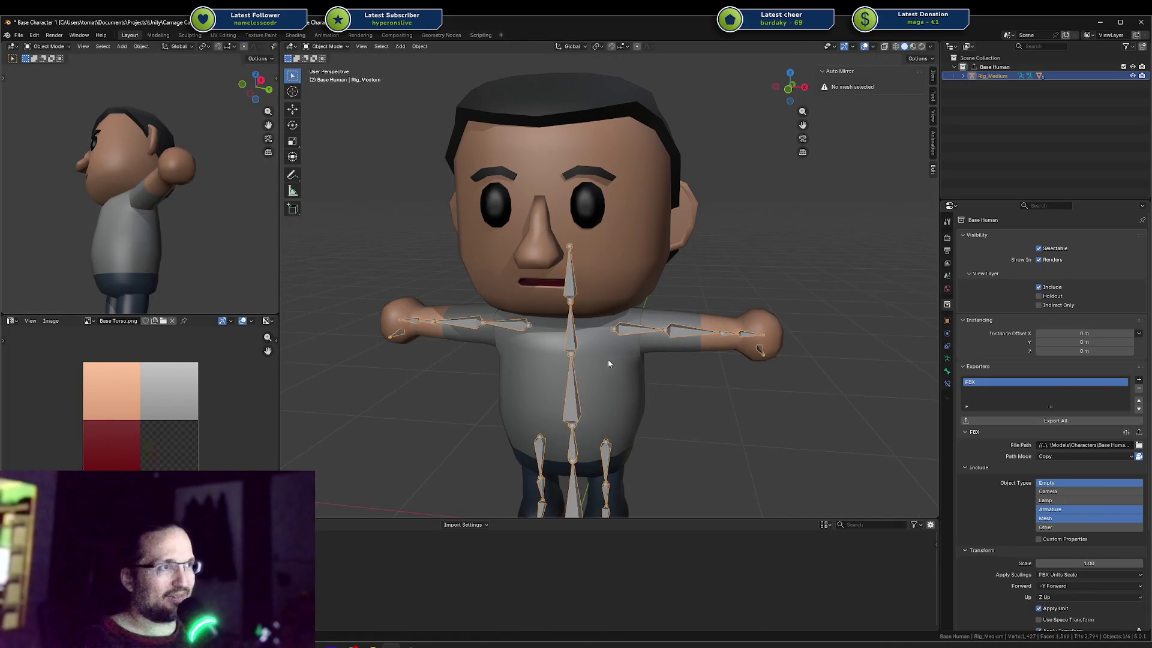
Hide the Body mesh to view the bones underneath, then restore it.
{"action": "left_click", "coordinate": [613, 364]}
{"action": "key", "text": "h"}
{"action": "mouse_move", "coordinate": [618, 358]}
{"action": "middle_mouse_down"}
{"action": "mouse_move", "coordinate": [672, 329]}
{"action": "mouse_move", "coordinate": [706, 329]}
{"action": "mouse_move", "coordinate": [595, 334]}
{"action": "mouse_move", "coordinate": [592, 354]}
{"action": "mouse_move", "coordinate": [711, 365]}
{"action": "mouse_move", "coordinate": [724, 344]}
{"action": "middle_mouse_up"}
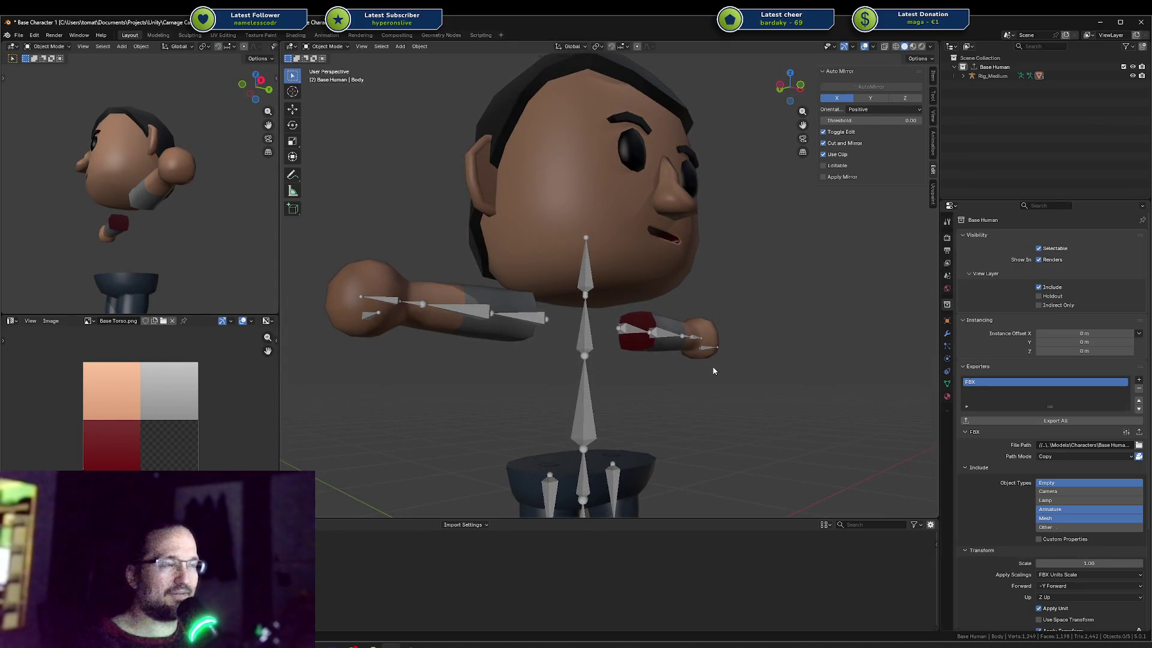
{"action": "key", "text": "ctrl+z"}
{"action": "mouse_move", "coordinate": [710, 384]}
{"action": "middle_mouse_down"}
{"action": "mouse_move", "coordinate": [646, 390]}
{"action": "mouse_move", "coordinate": [602, 341]}
{"action": "middle_mouse_up"}
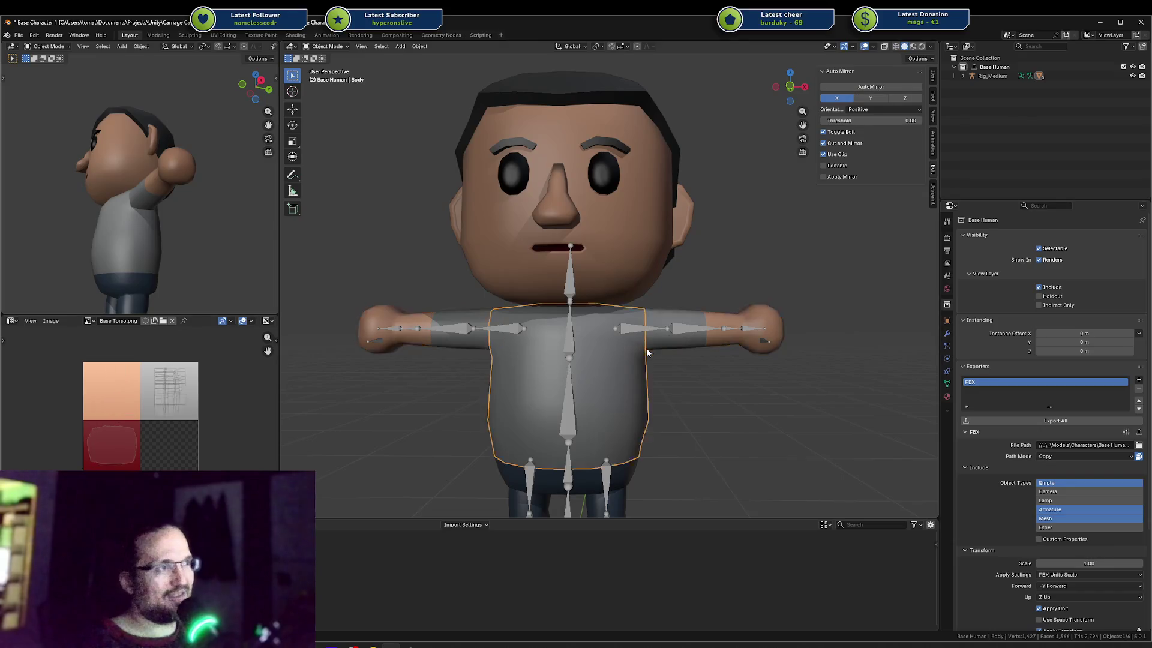
Select the Arms, Lower Body and Body meshes in turn to check each separate part.
{"action": "left_click", "coordinate": [664, 326]}
{"action": "mouse_move", "coordinate": [665, 326]}
{"action": "middle_mouse_down"}
{"action": "mouse_move", "coordinate": [620, 350]}
{"action": "mouse_move", "coordinate": [642, 356]}
{"action": "middle_mouse_up"}
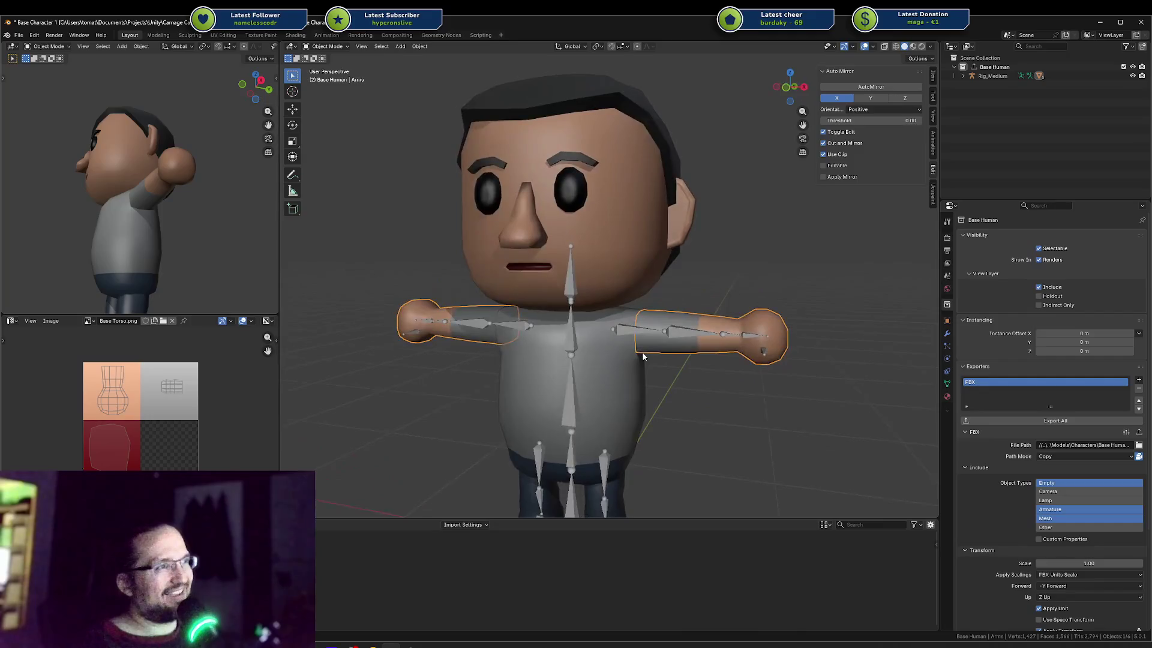
{"action": "left_click", "coordinate": [617, 321]}
{"action": "left_click", "coordinate": [610, 265]}
{"action": "left_click", "coordinate": [605, 424]}
{"action": "left_click", "coordinate": [624, 464]}
{"action": "left_click", "coordinate": [660, 328]}
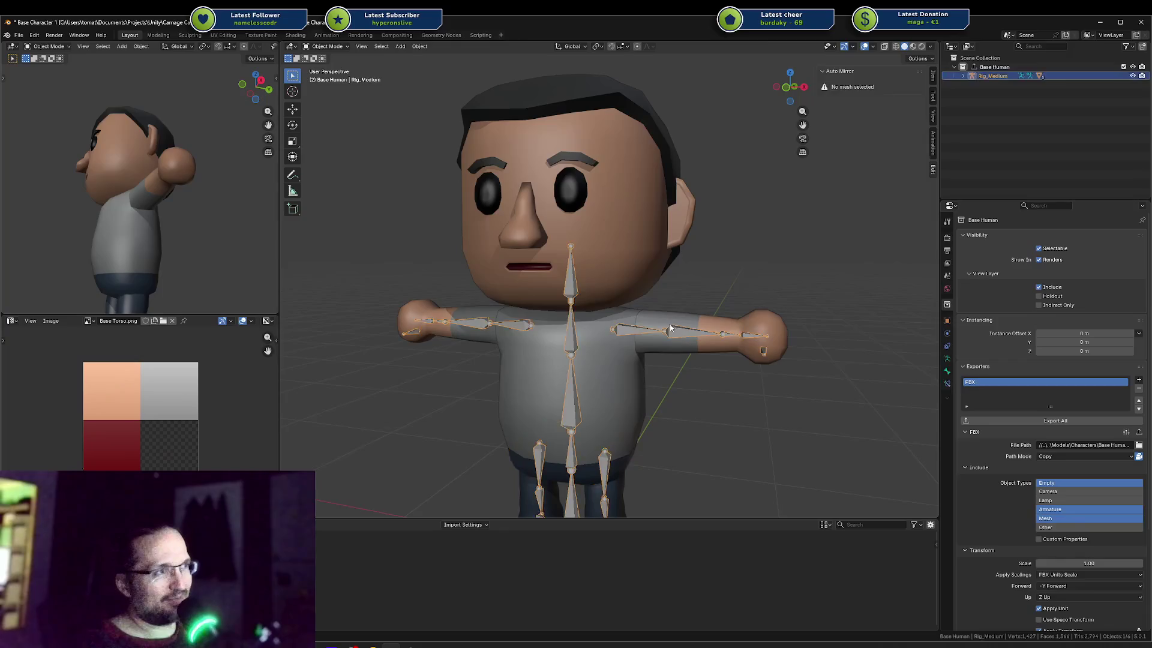
{"action": "left_click", "coordinate": [628, 325]}
{"action": "left_click", "coordinate": [695, 316]}
Orbit to a near-front view and deselect the Arms mesh.
{"action": "middle_click_drag", "start_coordinate": [687, 417], "coordinate": [643, 406]}
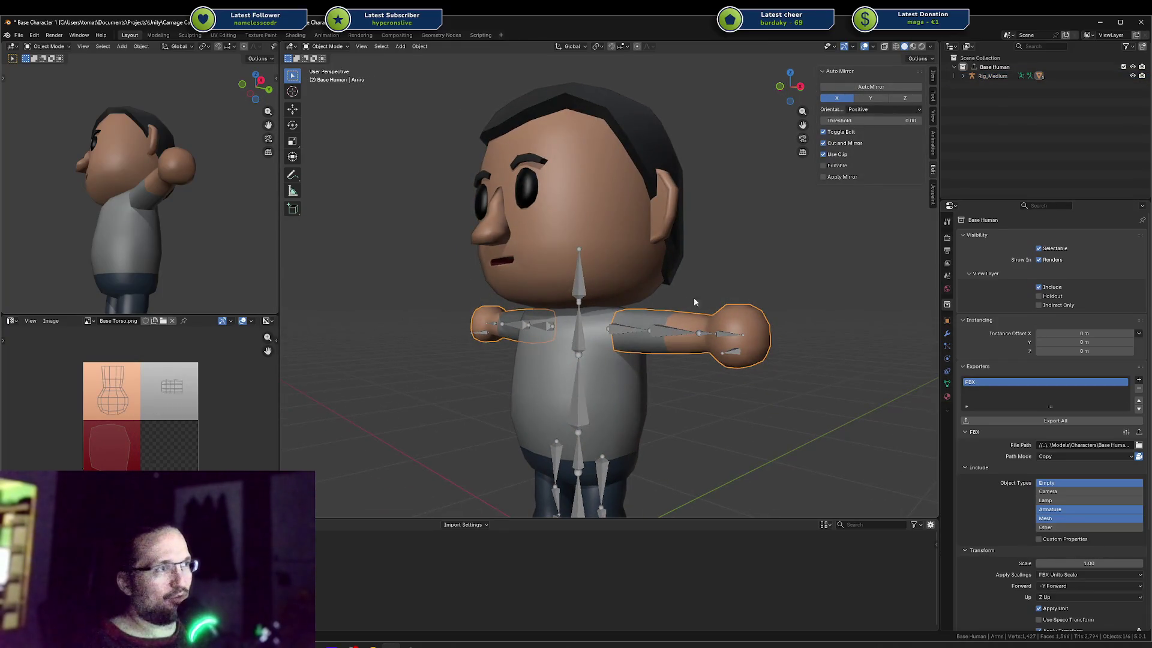
{"action": "mouse_move", "coordinate": [662, 271]}
{"action": "middle_mouse_down"}
{"action": "mouse_move", "coordinate": [592, 294]}
{"action": "mouse_move", "coordinate": [611, 311]}
{"action": "middle_mouse_up"}
{"action": "scroll", "coordinate": [685, 367], "scroll_direction": "up", "scroll_amount": 4}
{"action": "scroll", "coordinate": [685, 368], "scroll_direction": "down", "scroll_amount": 5}
{"action": "left_click", "coordinate": [704, 404]}
{"action": "mouse_move", "coordinate": [660, 381]}
{"action": "middle_mouse_down"}
{"action": "mouse_move", "coordinate": [660, 356]}
{"action": "mouse_move", "coordinate": [605, 375]}
{"action": "mouse_move", "coordinate": [631, 387]}
{"action": "middle_mouse_up"}
Select Body and Arms together, frame them from the front, and bring up the recent files list.
{"action": "left_click", "coordinate": [631, 388]}
{"action": "left_click", "coordinate": [628, 323], "text": "shift"}
{"action": "middle_click_drag", "start_coordinate": [629, 322], "coordinate": [661, 318]}
{"action": "scroll", "coordinate": [661, 317], "scroll_direction": "up", "scroll_amount": 2}
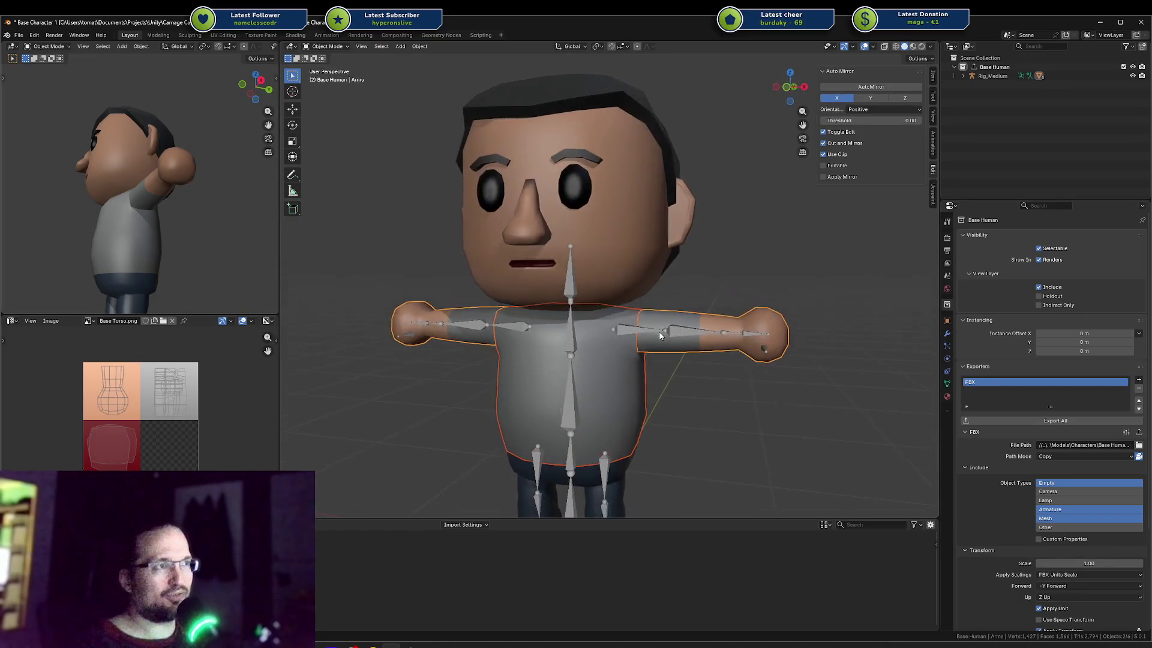
{"action": "middle_click_drag", "start_coordinate": [635, 383], "coordinate": [647, 379]}
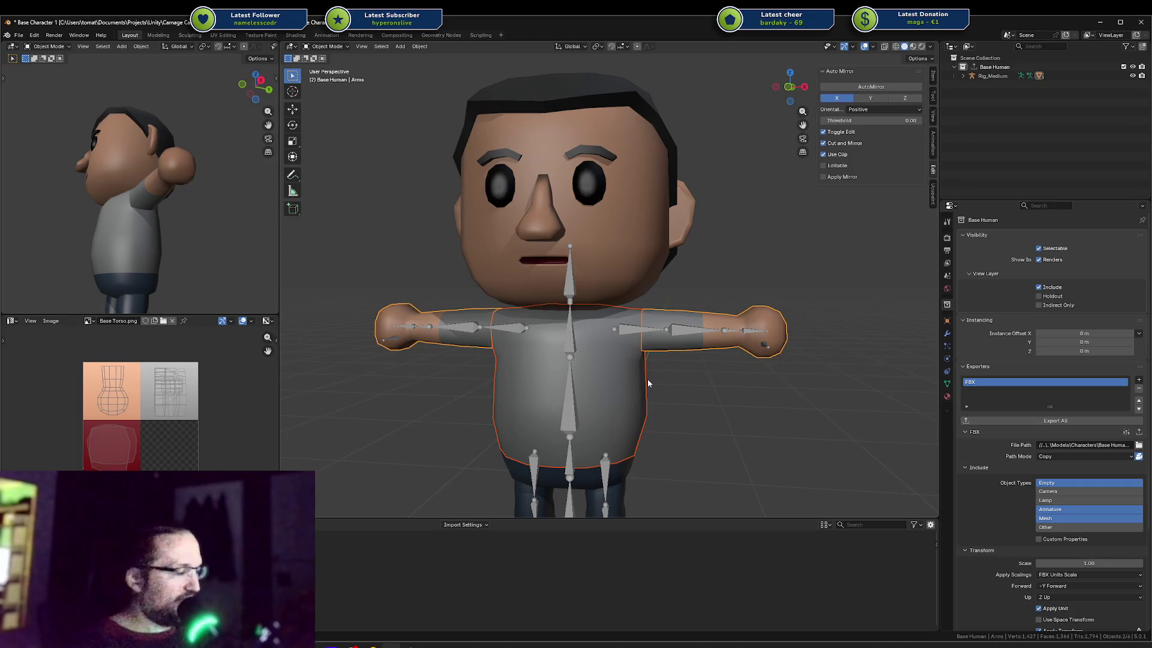
{"action": "right_click", "coordinate": [647, 382]}
Load Base Character without saving and orbit the side preview to a rear three-quarter view.
{"action": "key", "text": "ctrl+q"}
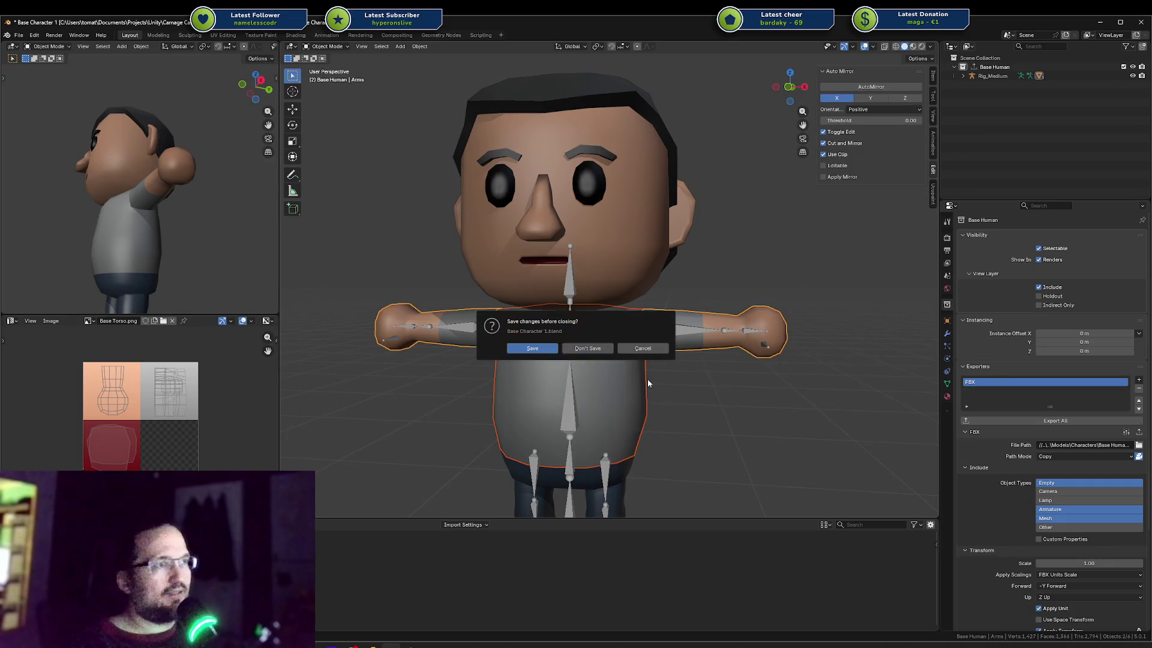
{"action": "left_click", "coordinate": [596, 348]}
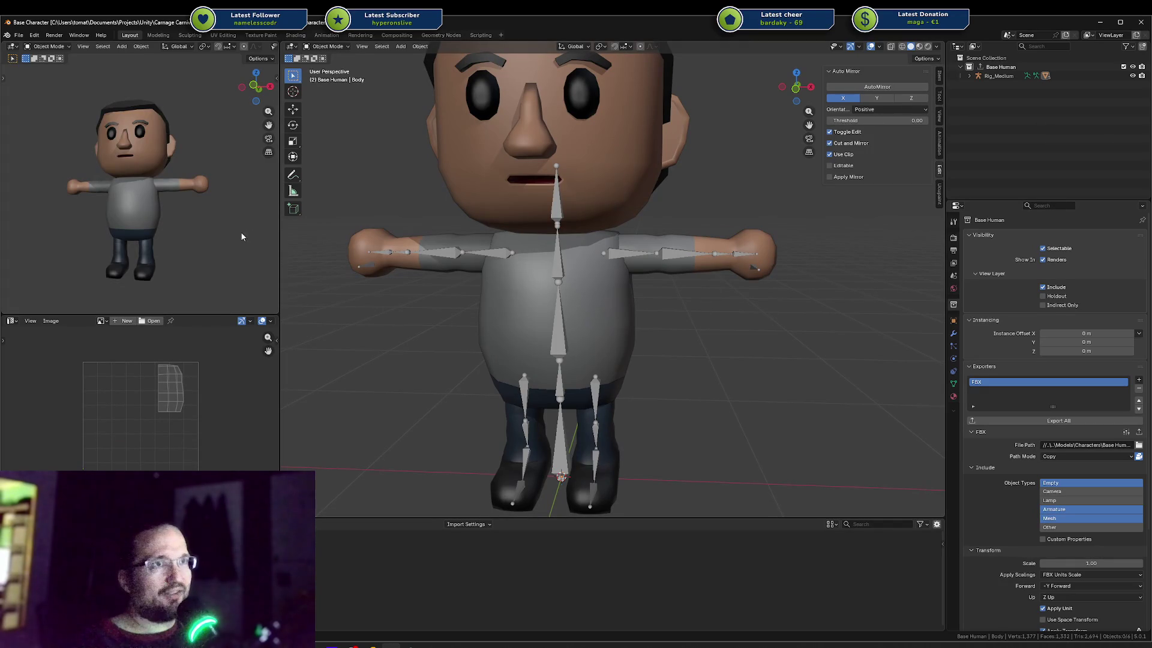
{"action": "mouse_move", "coordinate": [158, 196]}
{"action": "middle_mouse_down"}
{"action": "mouse_move", "coordinate": [175, 194]}
{"action": "mouse_move", "coordinate": [26, 230]}
{"action": "mouse_move", "coordinate": [10, 208]}
{"action": "mouse_move", "coordinate": [157, 207]}
{"action": "middle_mouse_up"}
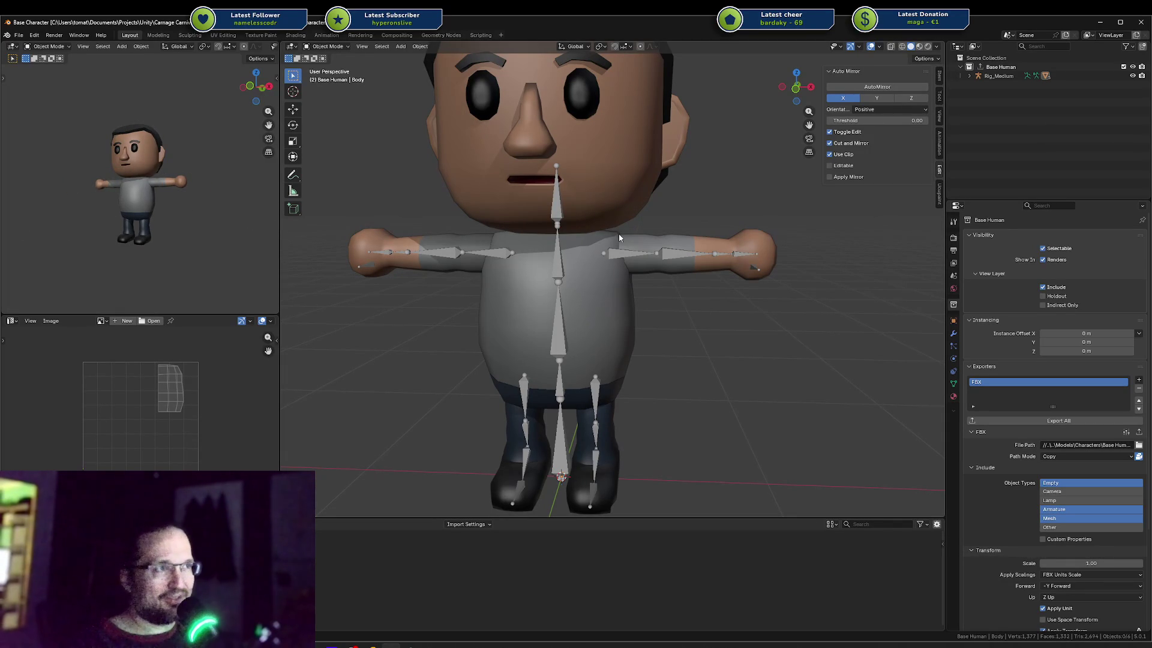
{"action": "scroll", "coordinate": [149, 178], "scroll_direction": "down", "scroll_amount": 4}
{"action": "scroll", "coordinate": [156, 207], "scroll_direction": "up", "scroll_amount": 3}
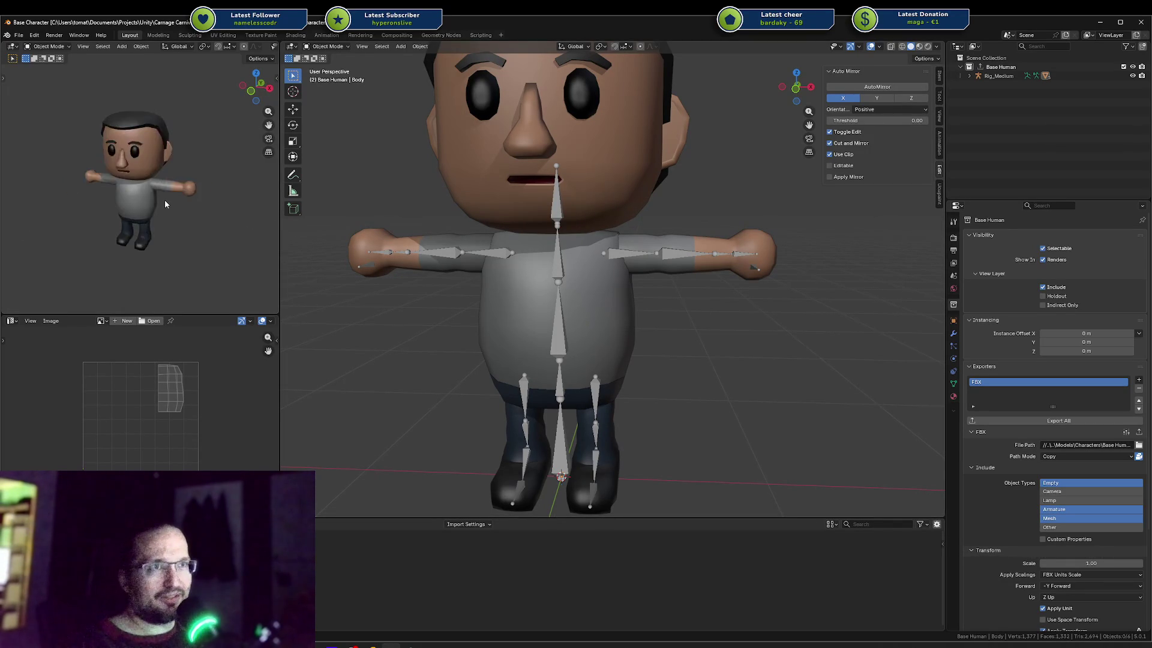
Turn the preview to the character's side and front, select the torso mesh, and return to Unity.
{"action": "middle_click_drag", "start_coordinate": [150, 236], "coordinate": [109, 239]}
{"action": "scroll", "coordinate": [164, 195], "scroll_direction": "down", "scroll_amount": 3}
{"action": "middle_click_drag", "start_coordinate": [163, 195], "coordinate": [204, 144]}
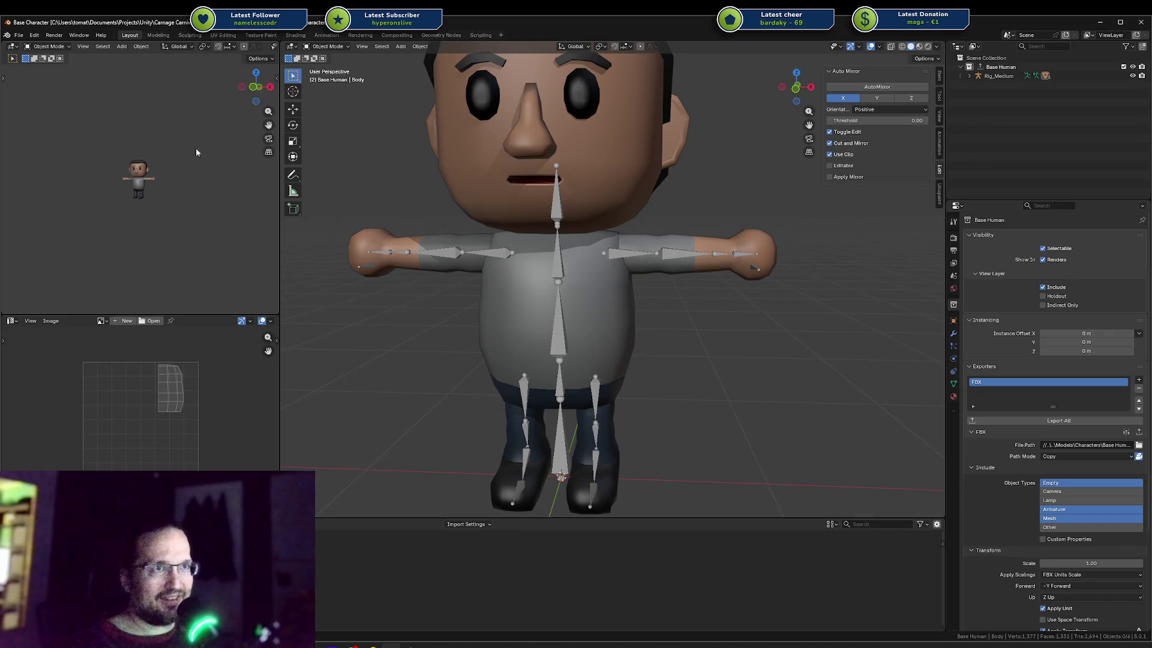
{"action": "scroll", "coordinate": [226, 233], "scroll_direction": "up", "scroll_amount": 3}
{"action": "left_click", "coordinate": [627, 286]}
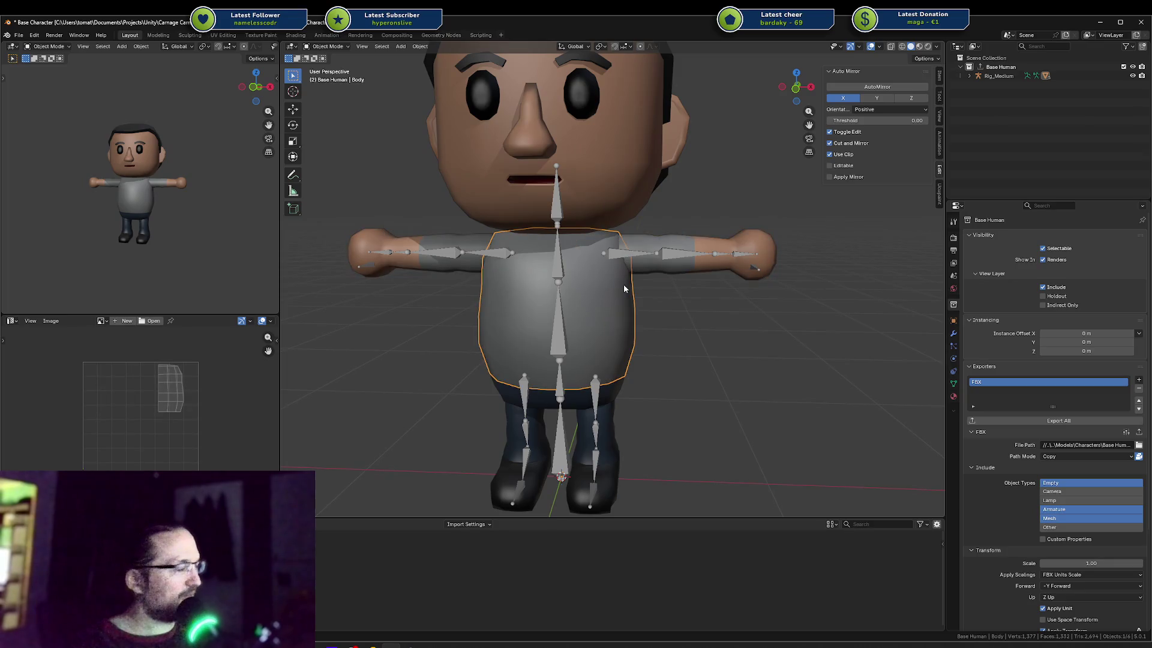
{"action": "key", "text": "alt+Tab"}
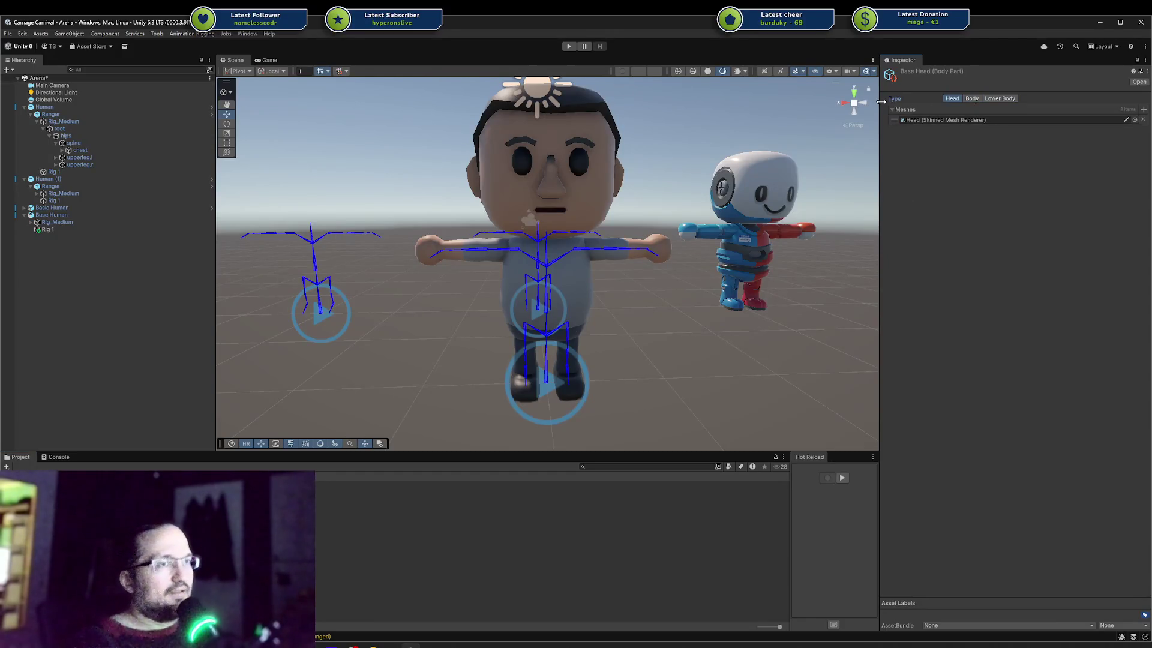
Inspect the Base Torso asset and the Base Human's Human Model slots, then go to Rider.
{"action": "left_click", "coordinate": [320, 541]}
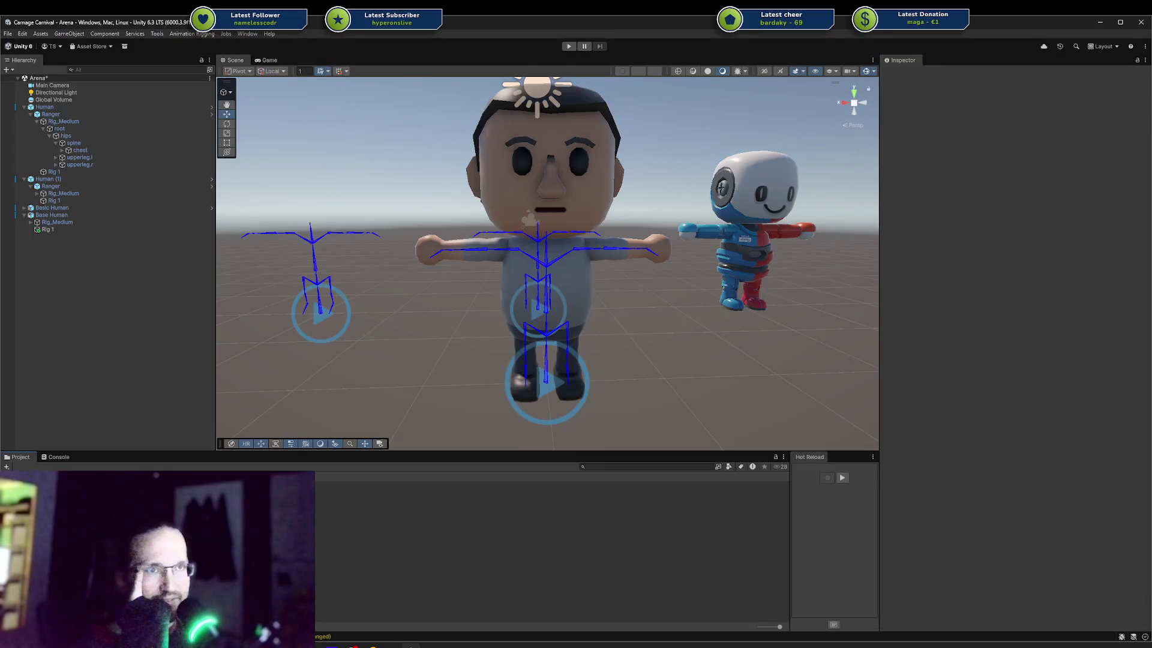
{"action": "left_click", "coordinate": [319, 495]}
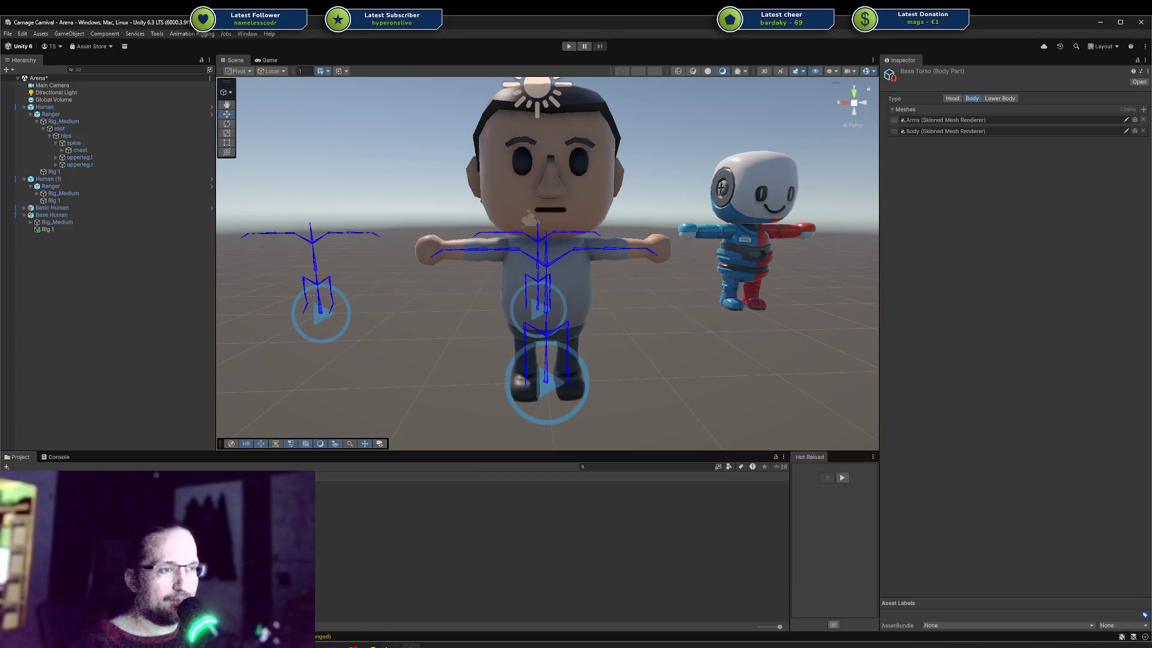
{"action": "left_click", "coordinate": [336, 611]}
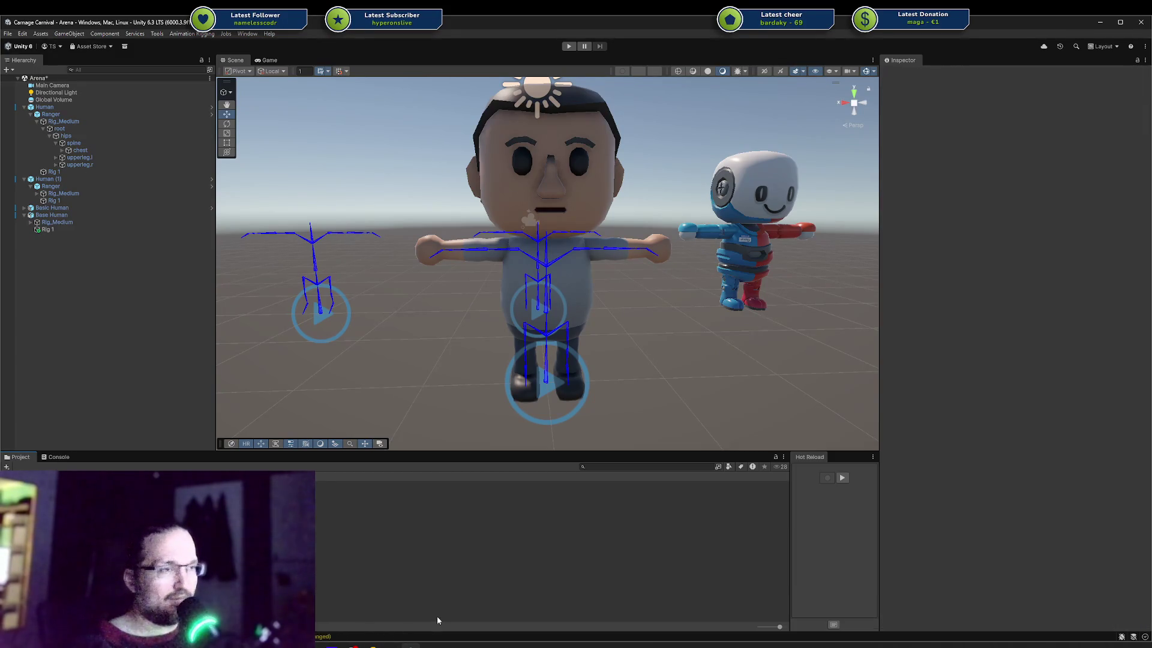
{"action": "key", "text": "ctrl+z"}
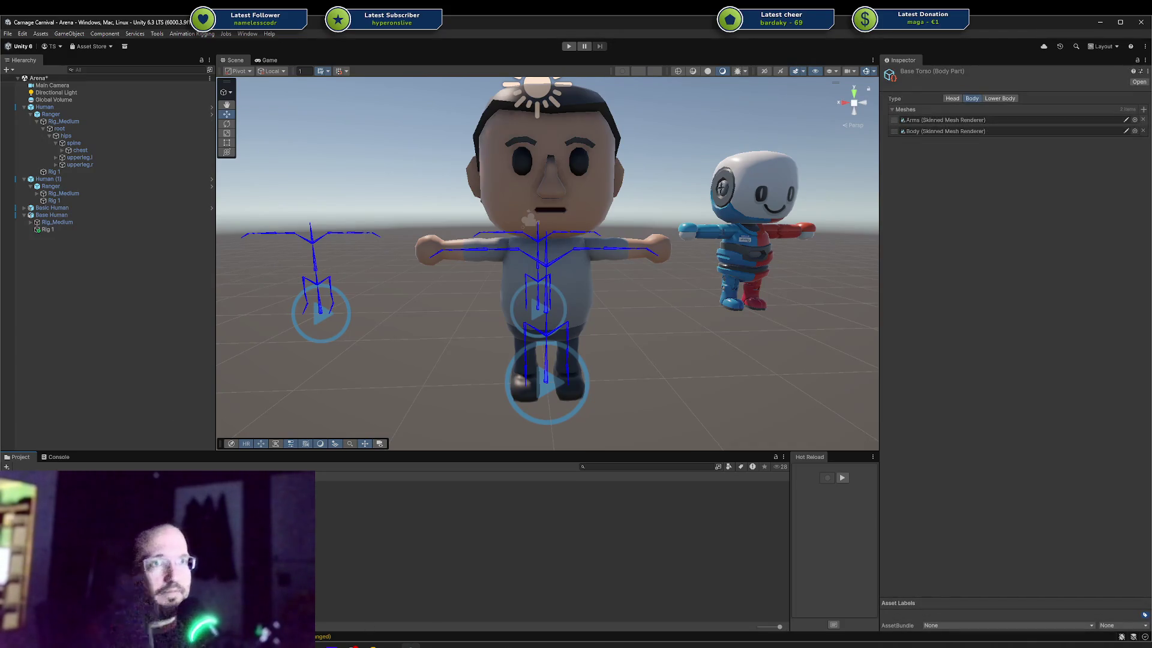
{"action": "left_click", "coordinate": [45, 216]}
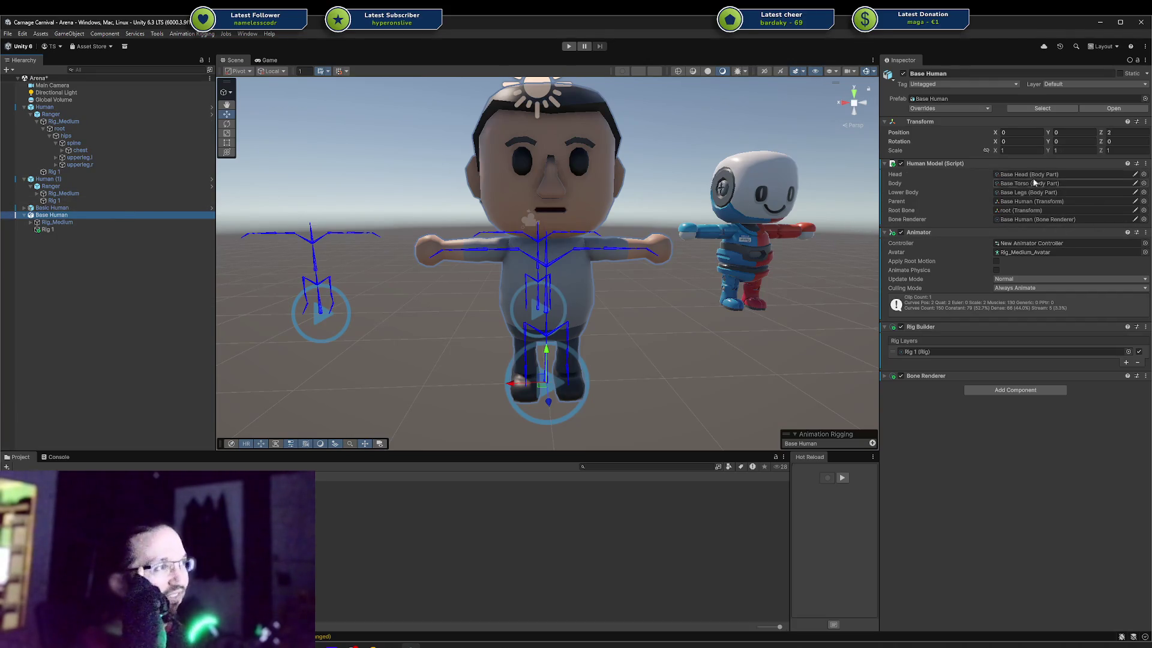
{"action": "key", "text": "alt+Tab"}
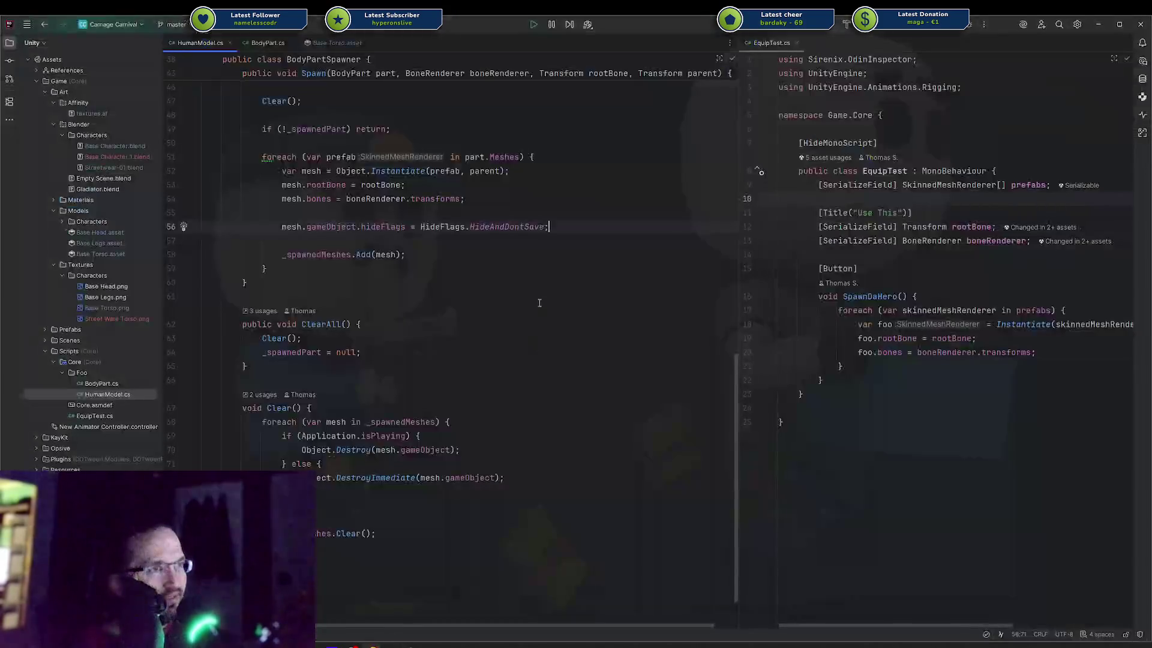
Scroll through HumanModel.cs's spawning code, check the parent field, then return to Unity.
{"action": "scroll", "coordinate": [507, 518], "scroll_direction": "up", "scroll_amount": 10}
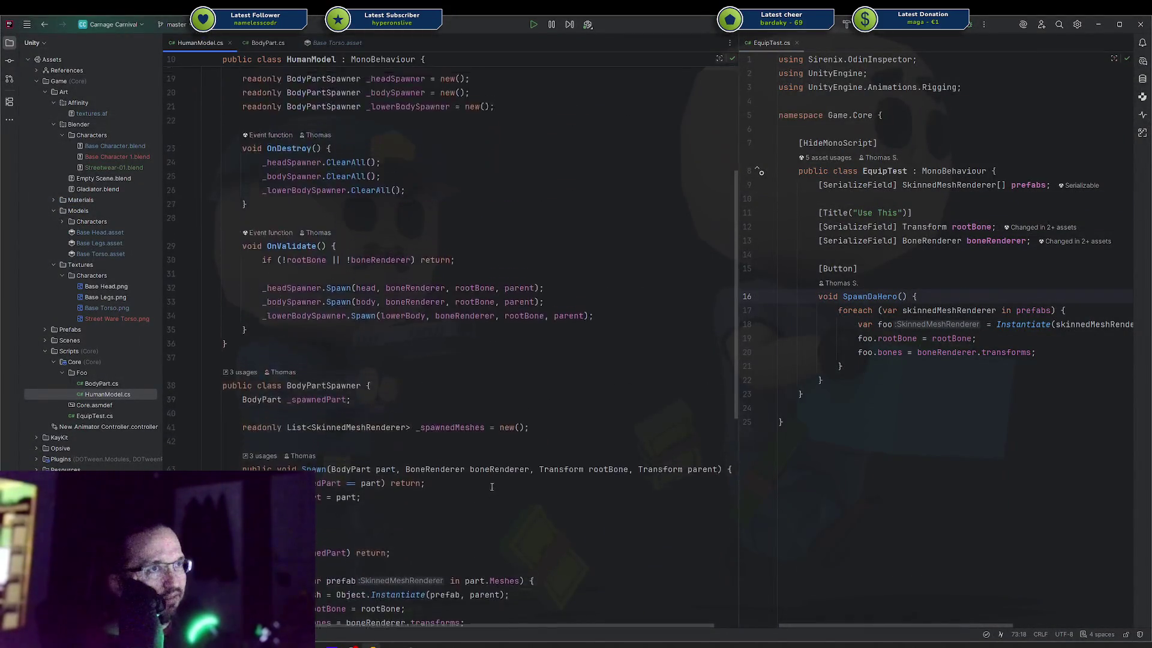
{"action": "left_click", "coordinate": [555, 223]}
{"action": "scroll", "coordinate": [555, 237], "scroll_direction": "down", "scroll_amount": 5}
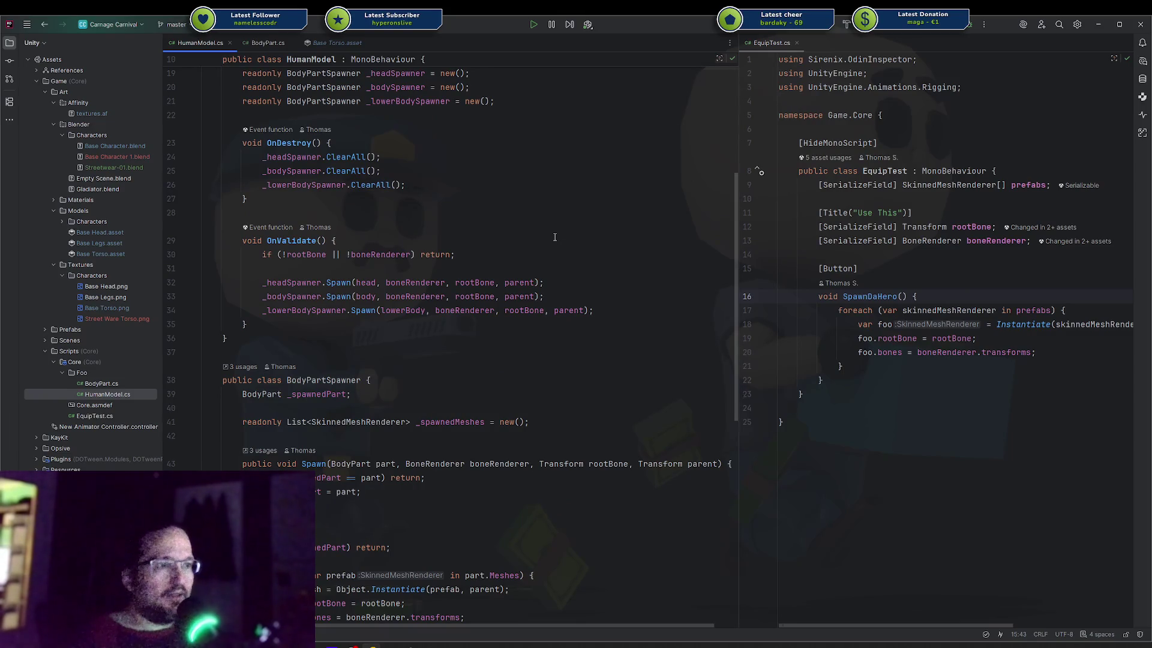
{"action": "scroll", "coordinate": [555, 237], "scroll_direction": "down", "scroll_amount": 2}
{"action": "scroll", "coordinate": [548, 225], "scroll_direction": "up", "scroll_amount": 8}
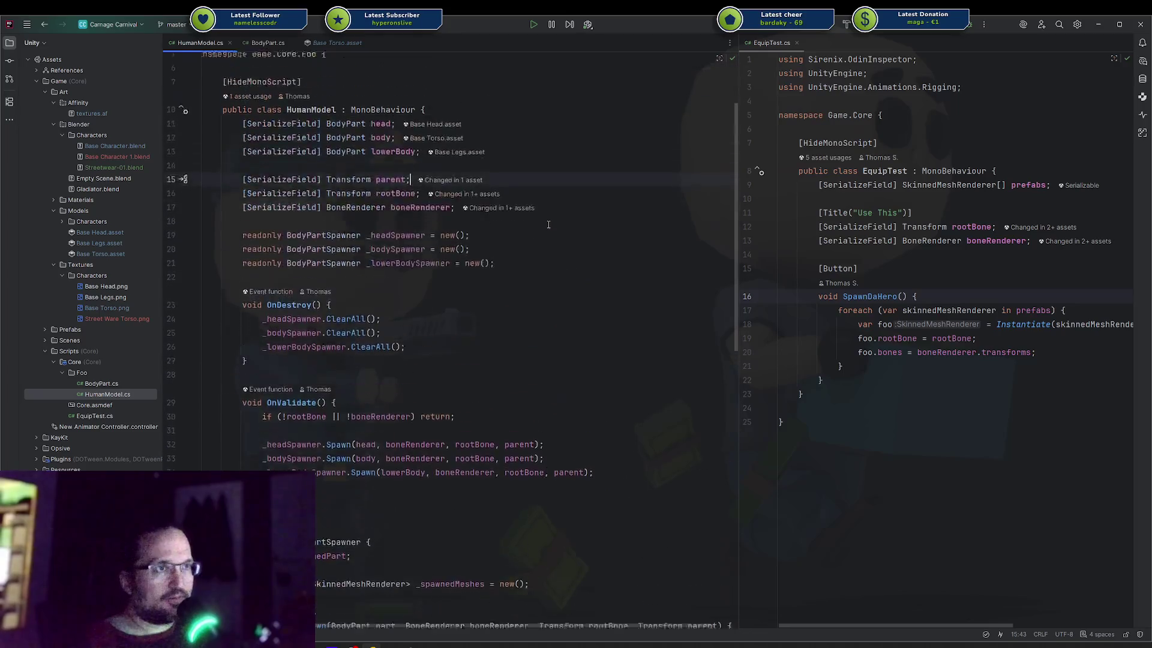
{"action": "scroll", "coordinate": [533, 257], "scroll_direction": "down", "scroll_amount": 2}
{"action": "scroll", "coordinate": [533, 256], "scroll_direction": "down", "scroll_amount": 5}
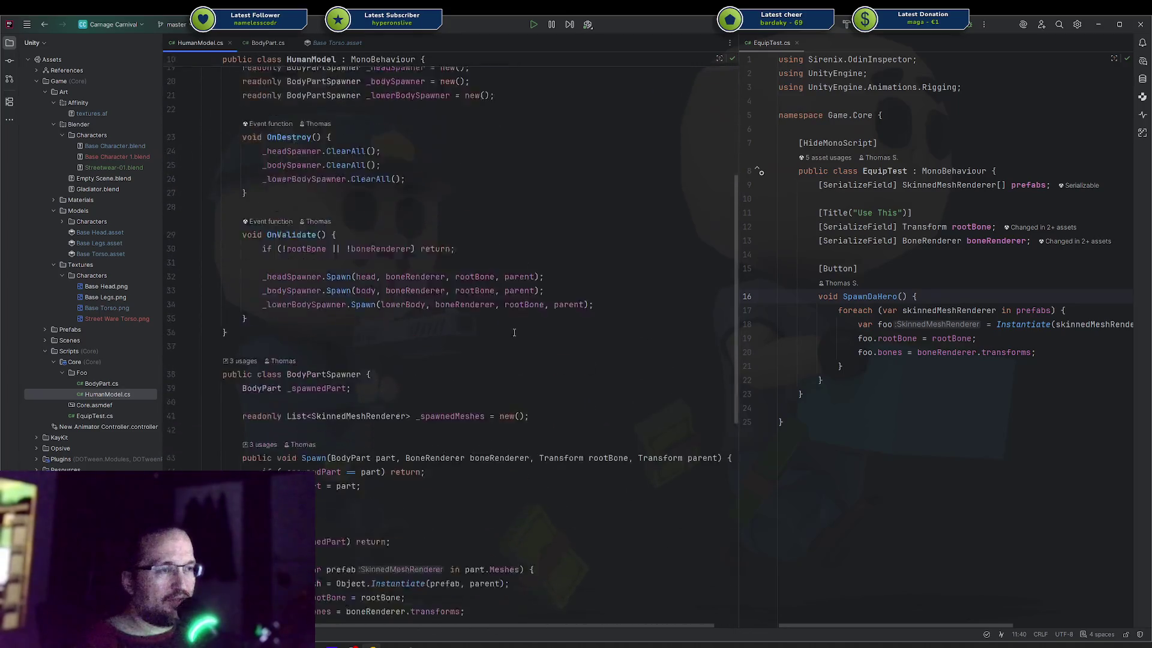
{"action": "scroll", "coordinate": [445, 437], "scroll_direction": "down", "scroll_amount": 3}
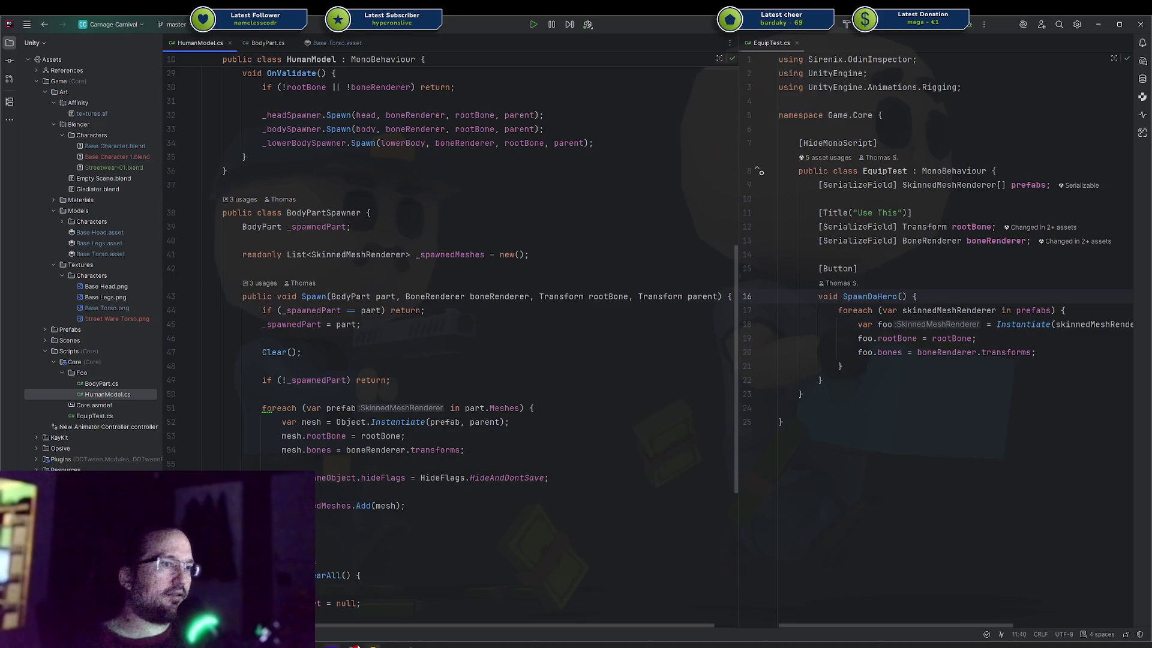
{"action": "key", "text": "alt+Tab"}
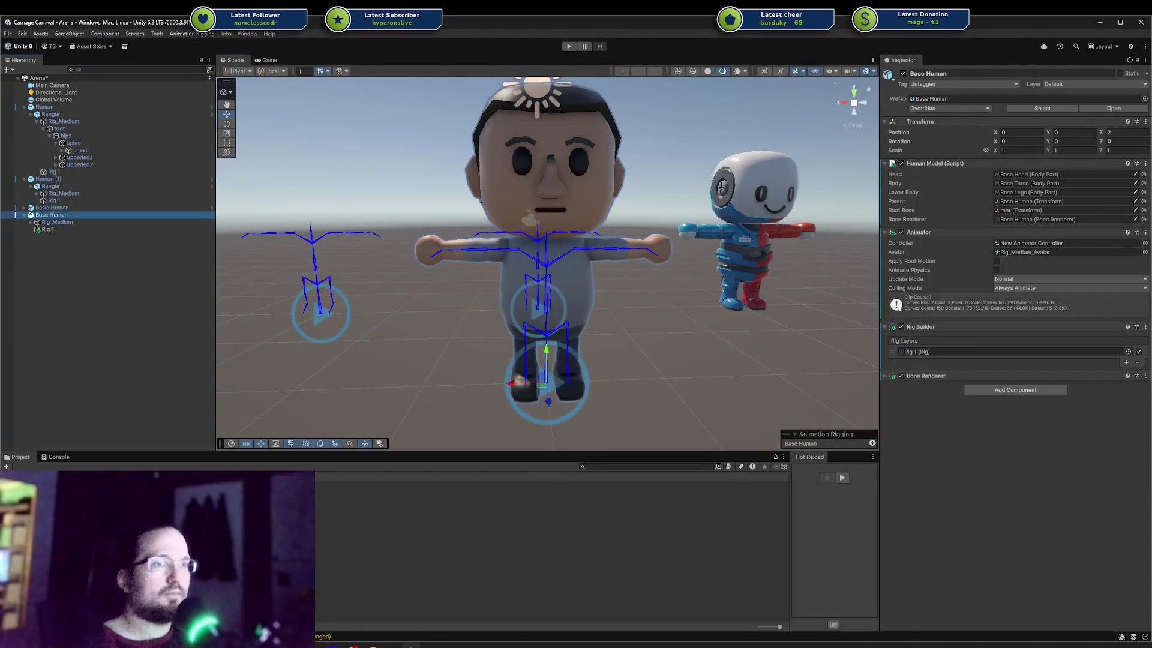
{"action": "double_click", "coordinate": [1029, 174]}
{"action": "key", "text": "Down"}
{"action": "mouse_move", "coordinate": [524, 358]}
{"action": "right_mouse_down"}
{"action": "mouse_move", "coordinate": [591, 322]}
{"action": "mouse_move", "coordinate": [549, 337]}
{"action": "right_mouse_up"}
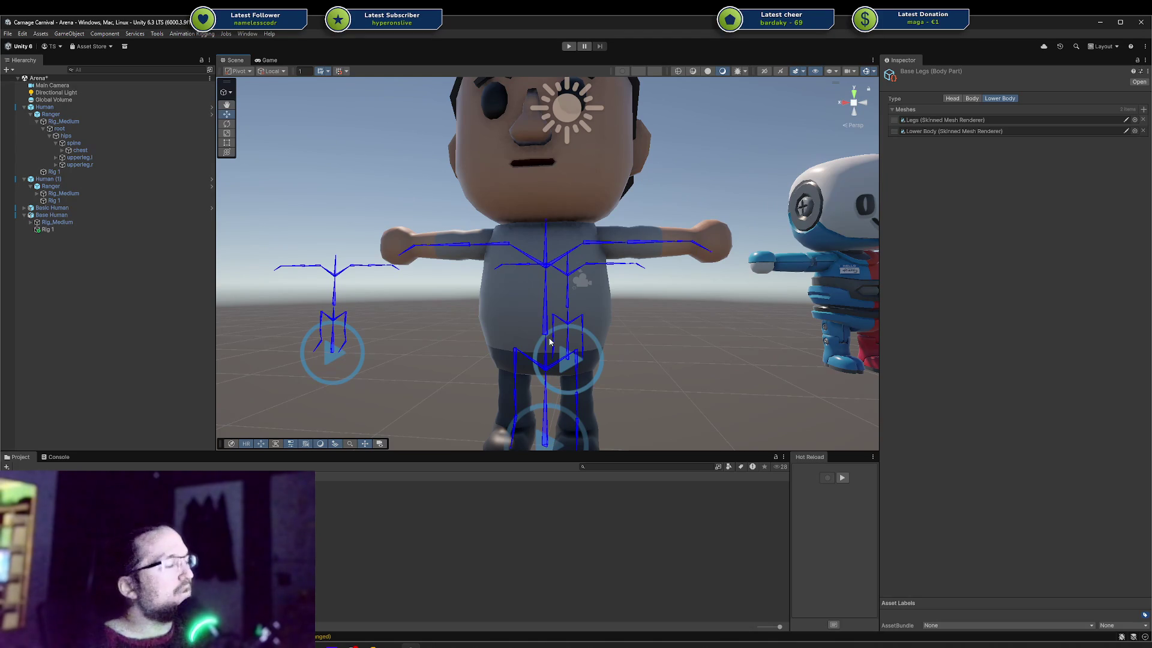
{"action": "mouse_move", "coordinate": [562, 338]}
{"action": "right_mouse_down"}
{"action": "mouse_move", "coordinate": [585, 306]}
{"action": "mouse_move", "coordinate": [643, 366]}
{"action": "mouse_move", "coordinate": [510, 271]}
{"action": "mouse_move", "coordinate": [522, 244]}
{"action": "mouse_move", "coordinate": [445, 290]}
{"action": "mouse_move", "coordinate": [495, 300]}
{"action": "right_mouse_up"}
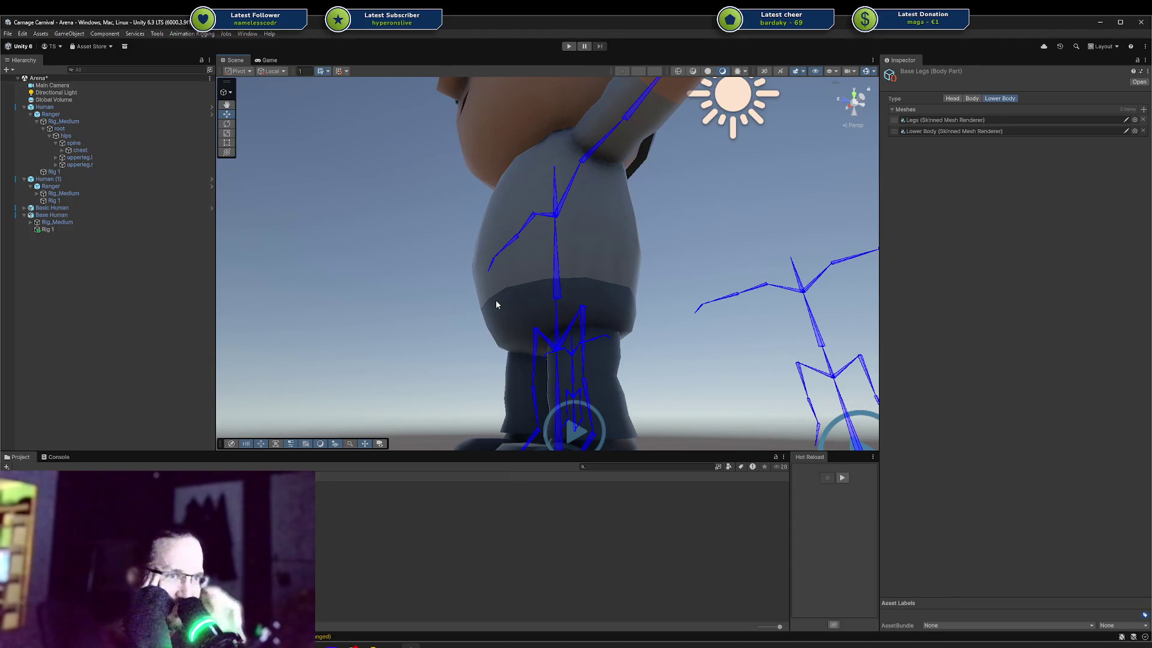
{"action": "key", "text": "Up"}
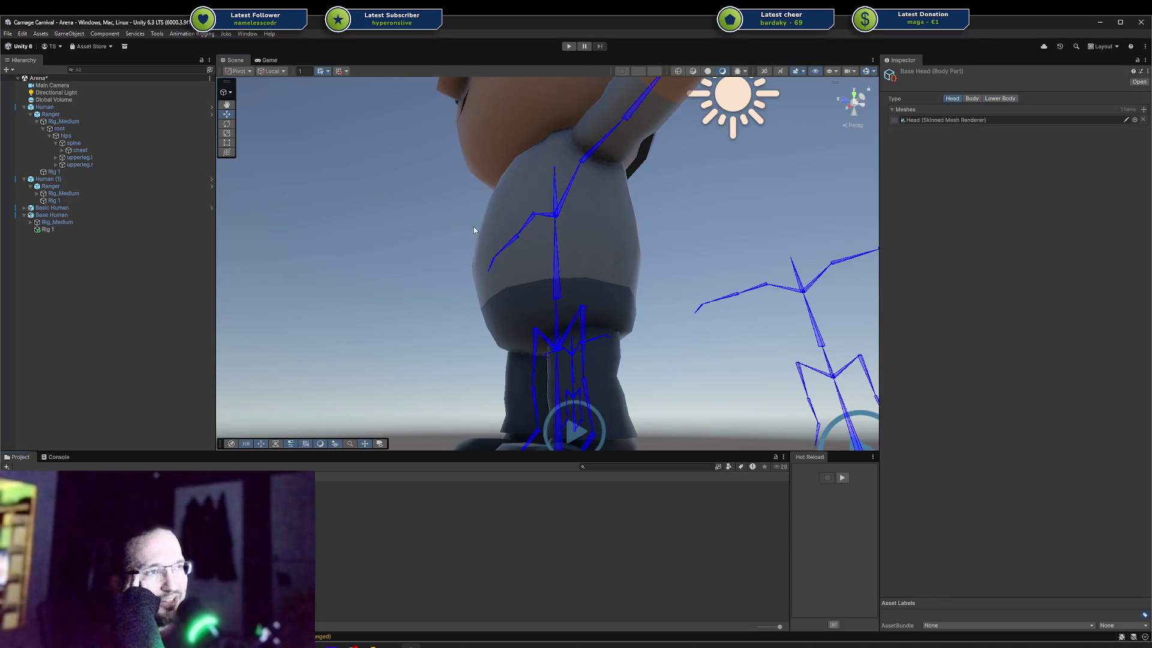
{"action": "key", "text": "f"}
{"action": "left_click_drag", "start_coordinate": [594, 137], "coordinate": [672, 118], "text": "alt"}
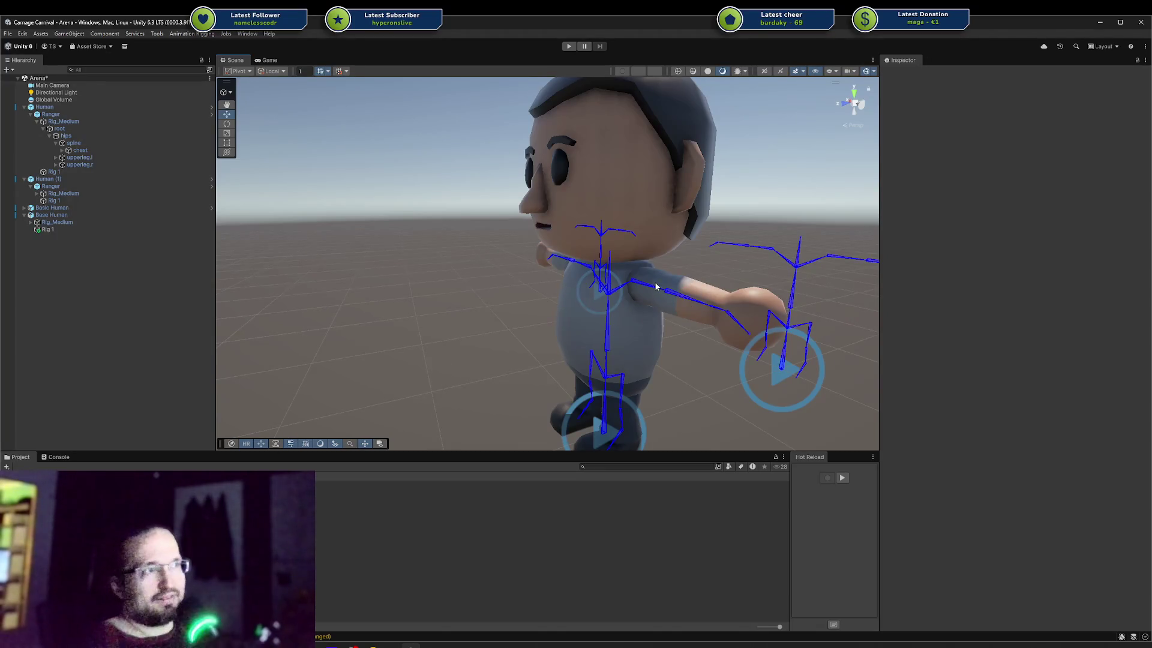
{"action": "left_click_drag", "start_coordinate": [546, 271], "coordinate": [706, 275], "text": "alt"}
Stretch the left arm by sliding upperarm.l along X, and raise the right arm with upperarm.r.
{"action": "left_click", "coordinate": [695, 277]}
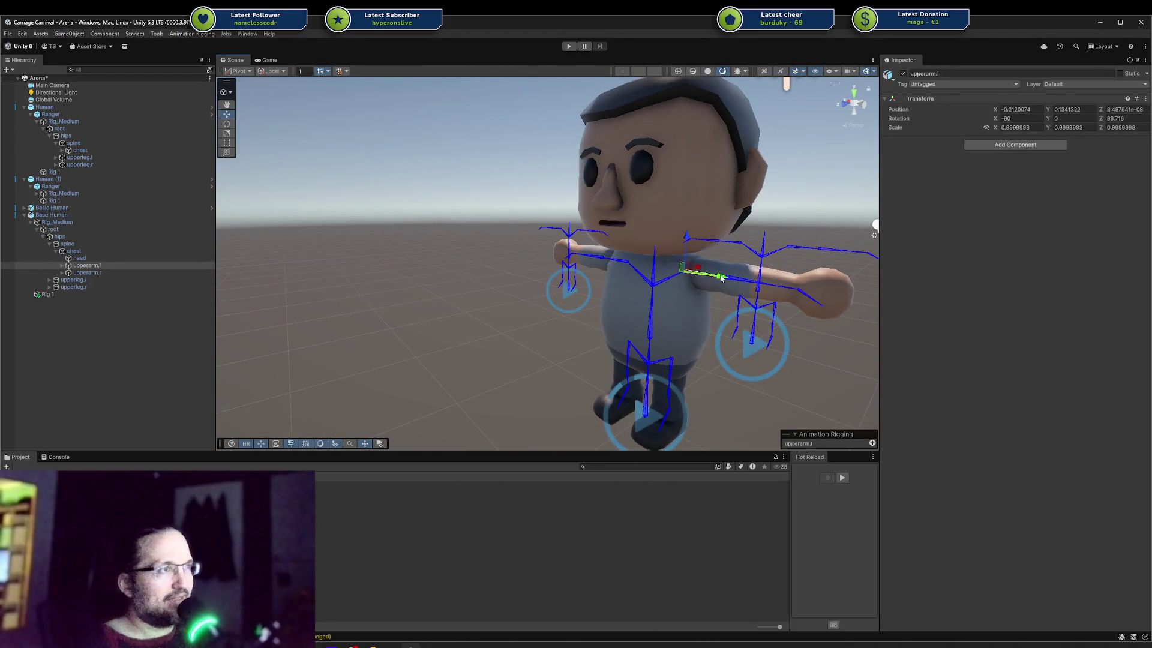
{"action": "scroll", "coordinate": [722, 278], "scroll_direction": "up", "scroll_amount": 5}
{"action": "mouse_move", "coordinate": [699, 314]}
{"action": "left_mouse_down", "text": "alt"}
{"action": "mouse_move", "coordinate": [568, 325]}
{"action": "mouse_move", "coordinate": [688, 308]}
{"action": "mouse_move", "coordinate": [651, 295]}
{"action": "mouse_move", "coordinate": [807, 296]}
{"action": "mouse_move", "coordinate": [629, 314]}
{"action": "mouse_move", "coordinate": [842, 301]}
{"action": "mouse_move", "coordinate": [742, 306]}
{"action": "mouse_move", "coordinate": [780, 301]}
{"action": "left_mouse_up", "text": "alt"}
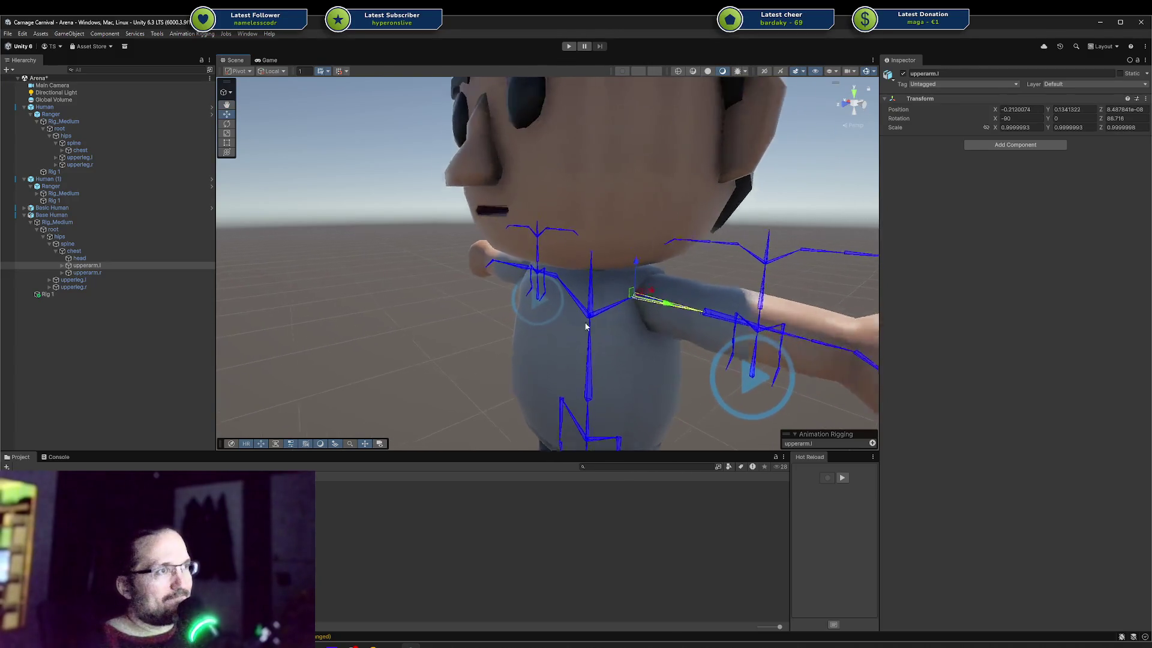
{"action": "scroll", "coordinate": [780, 301], "scroll_direction": "down", "scroll_amount": 5}
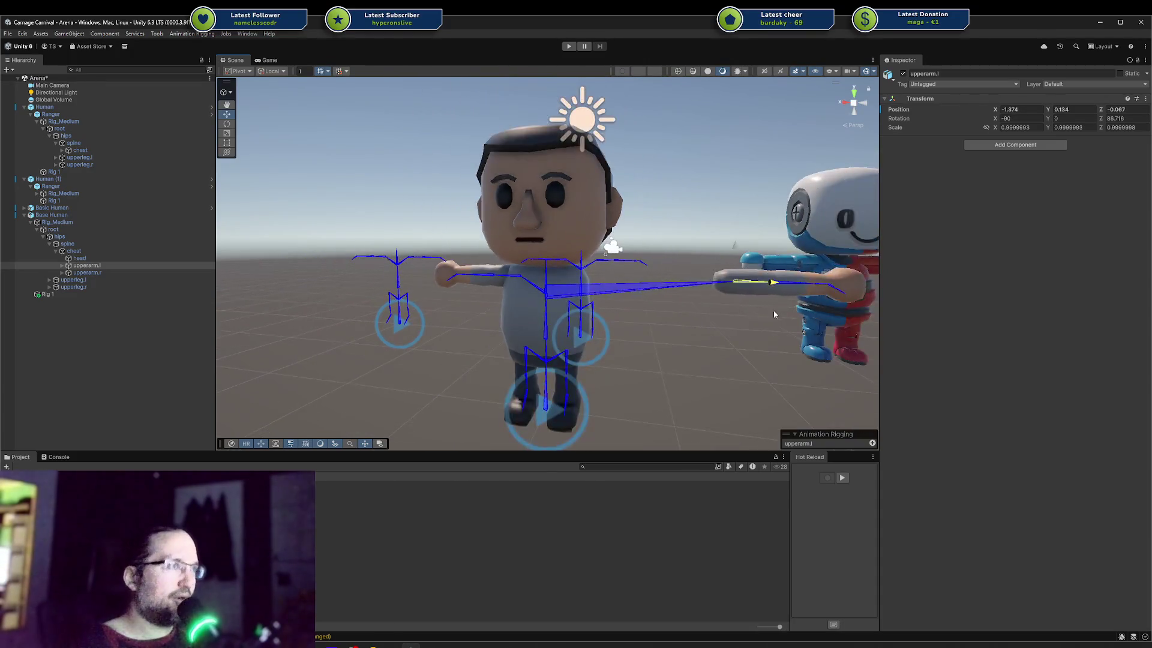
{"action": "mouse_move", "coordinate": [710, 316]}
{"action": "left_mouse_down"}
{"action": "mouse_move", "coordinate": [769, 311]}
{"action": "mouse_move", "coordinate": [685, 317]}
{"action": "mouse_move", "coordinate": [774, 315]}
{"action": "mouse_move", "coordinate": [723, 315]}
{"action": "left_mouse_up"}
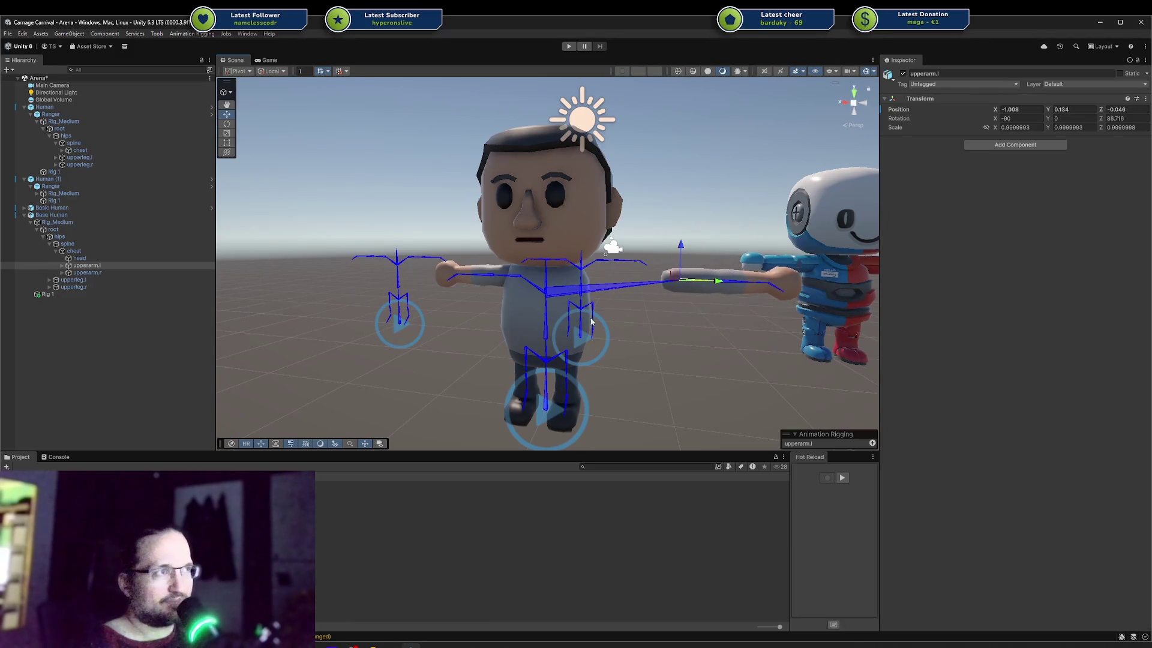
{"action": "left_click", "coordinate": [495, 276]}
{"action": "left_click_drag", "start_coordinate": [521, 275], "coordinate": [436, 211]}
Shift the left leg sideways with upperleg.l and lower the chest bone.
{"action": "left_click", "coordinate": [529, 378]}
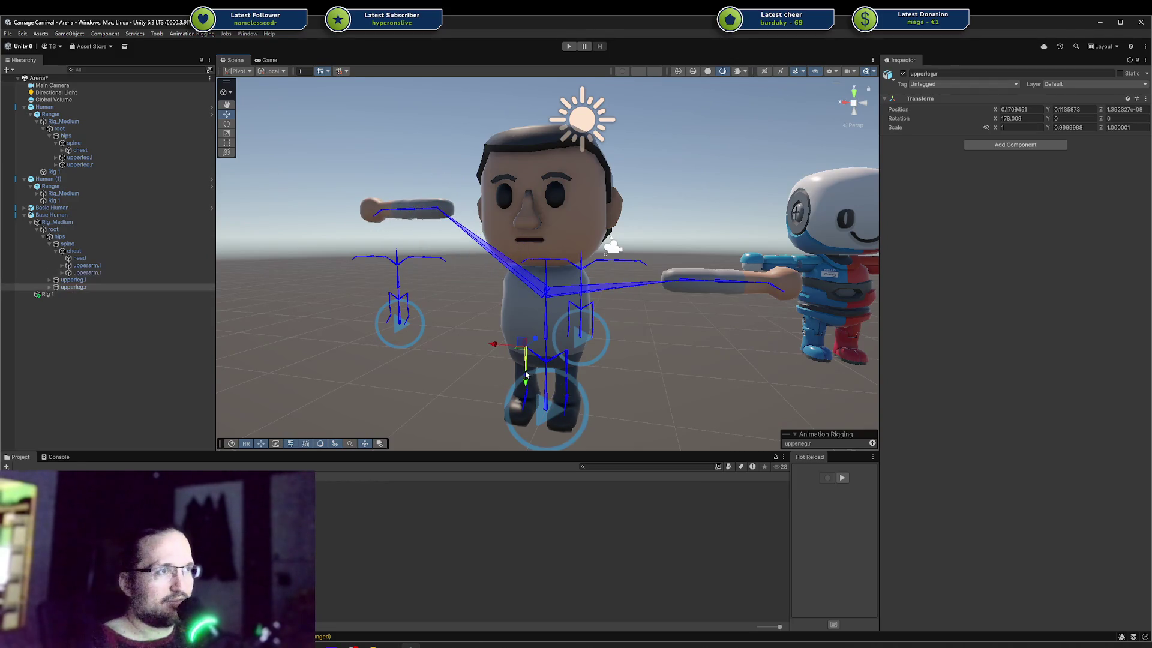
{"action": "left_click", "coordinate": [563, 355]}
{"action": "left_click_drag", "start_coordinate": [563, 354], "coordinate": [654, 351]}
{"action": "scroll", "coordinate": [606, 306], "scroll_direction": "down", "scroll_amount": 2}
{"action": "left_click", "coordinate": [546, 264]}
{"action": "left_click_drag", "start_coordinate": [546, 264], "coordinate": [547, 271]}
Frame the chest, pull the head bone up and right, then undo the head and arm moves.
{"action": "left_click", "coordinate": [569, 273]}
{"action": "left_click", "coordinate": [546, 269]}
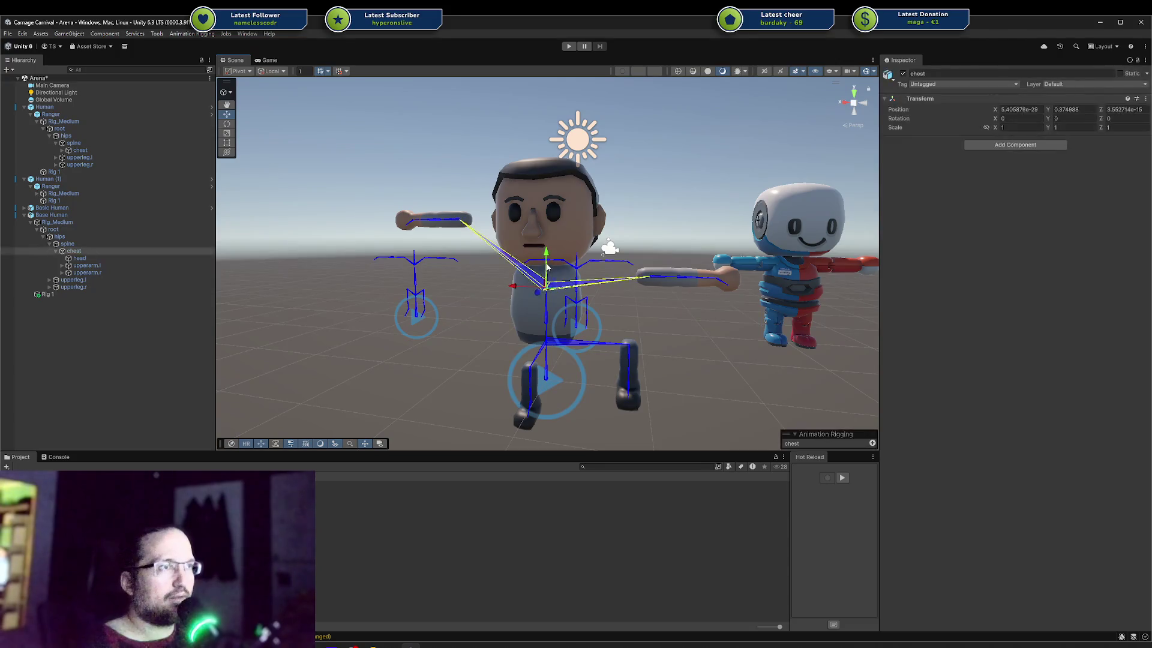
{"action": "key", "text": "f"}
{"action": "left_click", "coordinate": [532, 284]}
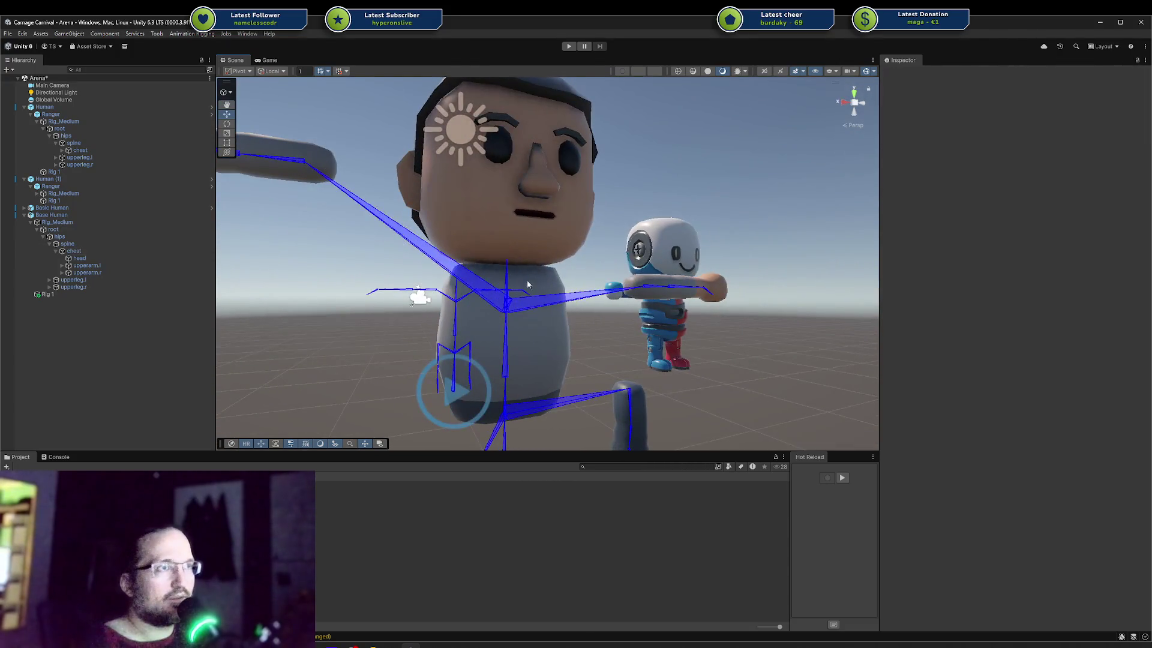
{"action": "left_click", "coordinate": [502, 272]}
{"action": "left_click", "coordinate": [507, 268]}
{"action": "left_click", "coordinate": [507, 264]}
{"action": "mouse_move", "coordinate": [503, 267]}
{"action": "left_mouse_down"}
{"action": "mouse_move", "coordinate": [606, 198]}
{"action": "mouse_move", "coordinate": [708, 180]}
{"action": "mouse_move", "coordinate": [609, 180]}
{"action": "mouse_move", "coordinate": [607, 198]}
{"action": "left_mouse_up"}
{"action": "left_click", "coordinate": [674, 242]}
{"action": "mouse_move", "coordinate": [674, 242]}
{"action": "left_mouse_down", "text": "alt"}
{"action": "mouse_move", "coordinate": [553, 221]}
{"action": "mouse_move", "coordinate": [610, 275]}
{"action": "left_mouse_up", "text": "alt"}
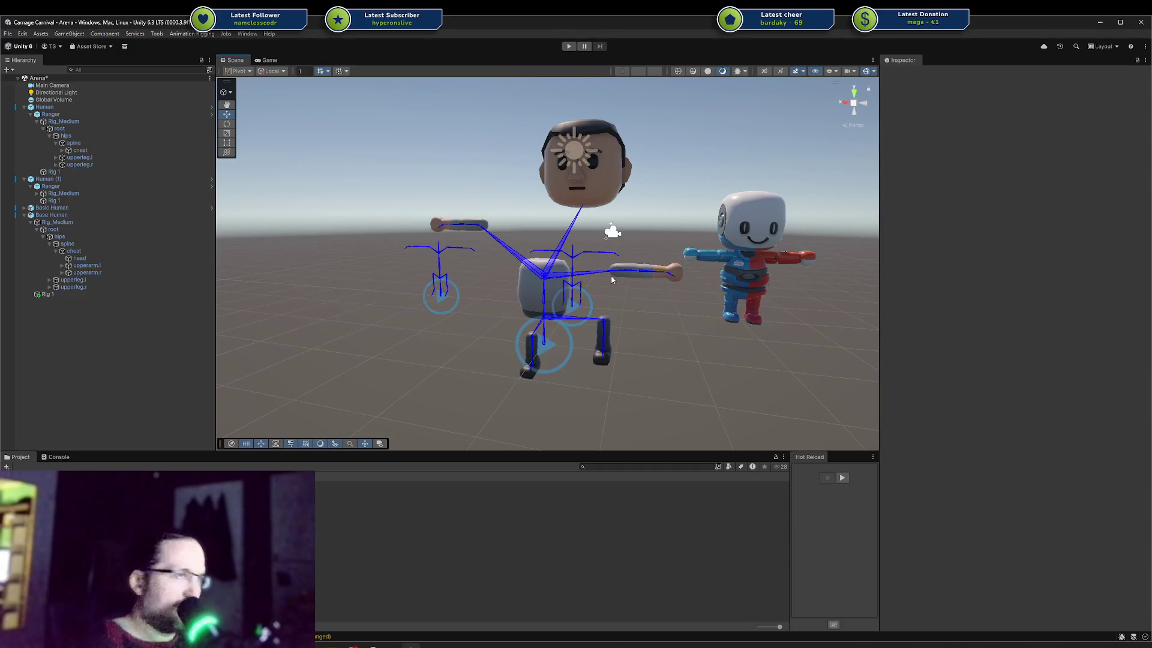
{"action": "key", "text": "ctrl+z"}
{"action": "key", "text": "ctrl+z"}
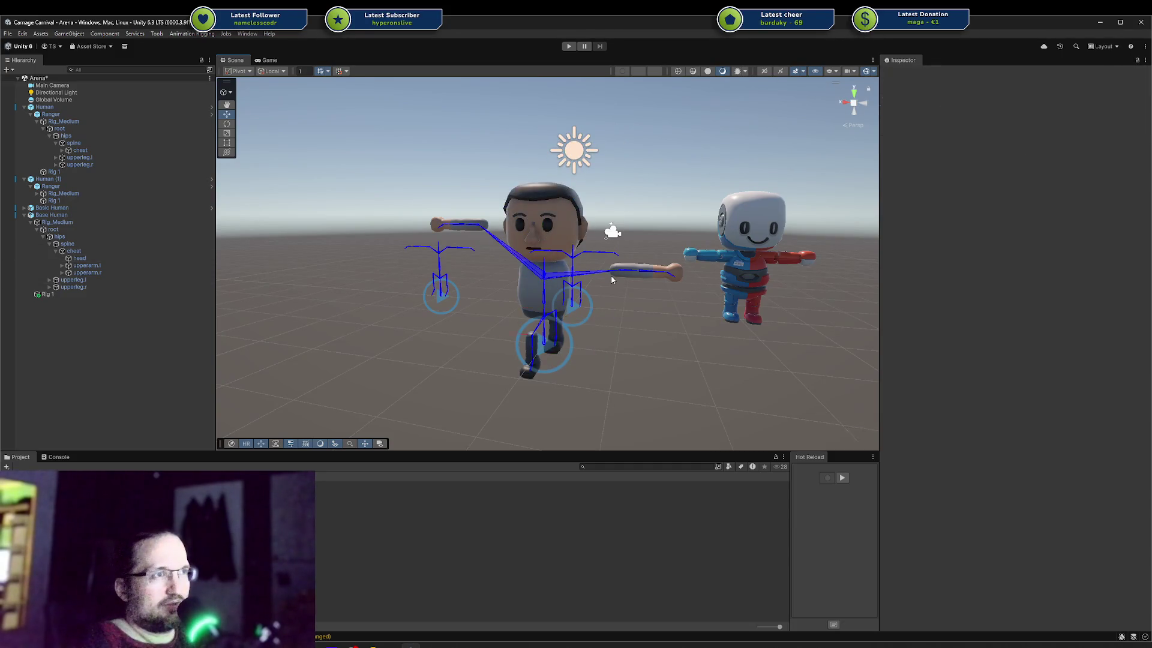
{"action": "key", "text": "ctrl+z"}
{"action": "key", "text": "ctrl+z"}
{"action": "key", "text": "ctrl+z"}
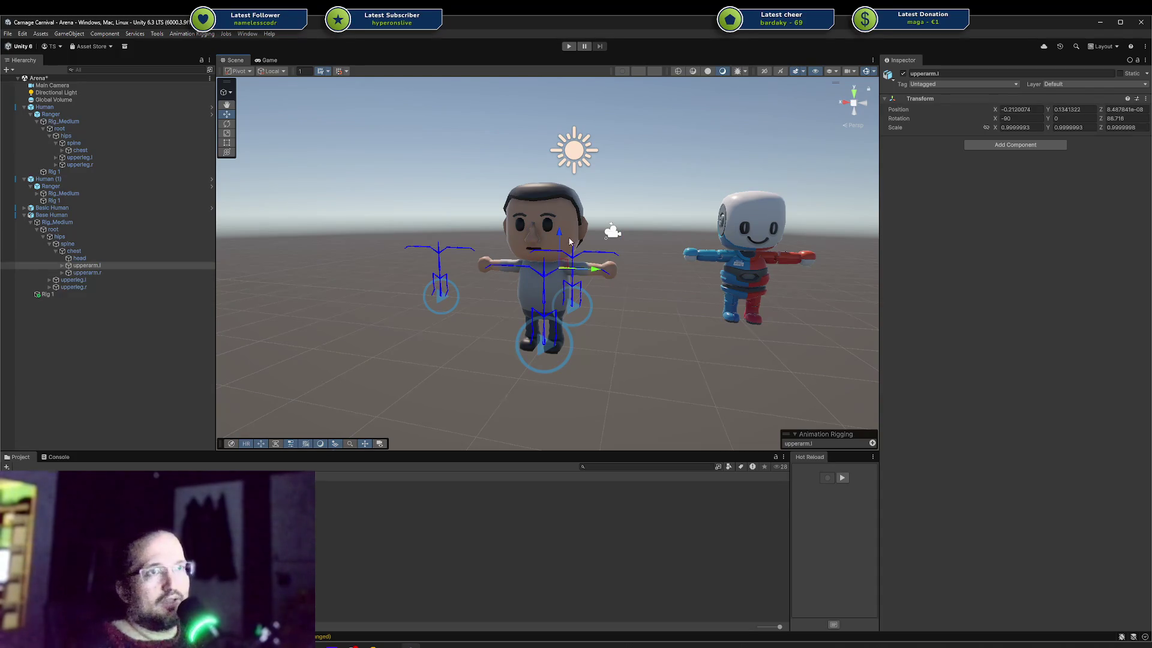